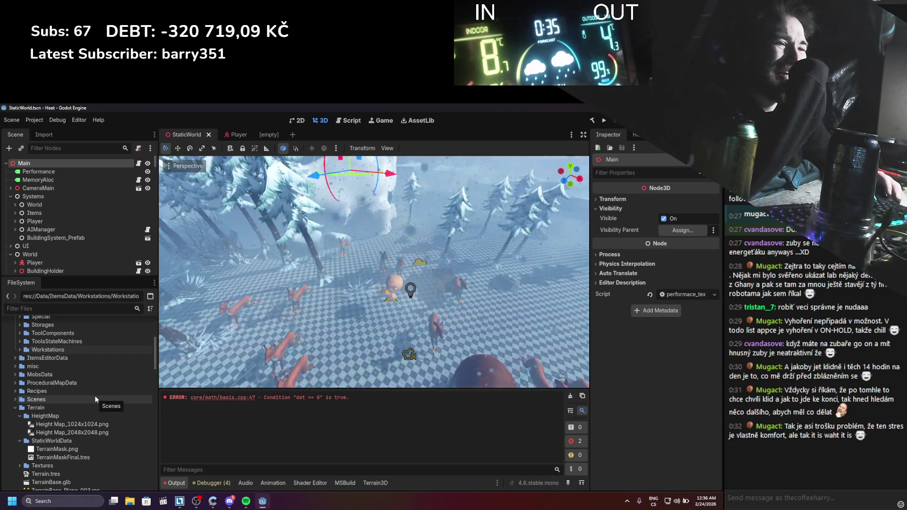
Browse the scene, selecting a deer and expanding the Brush node's children
scroll(94, 396, up, 5)
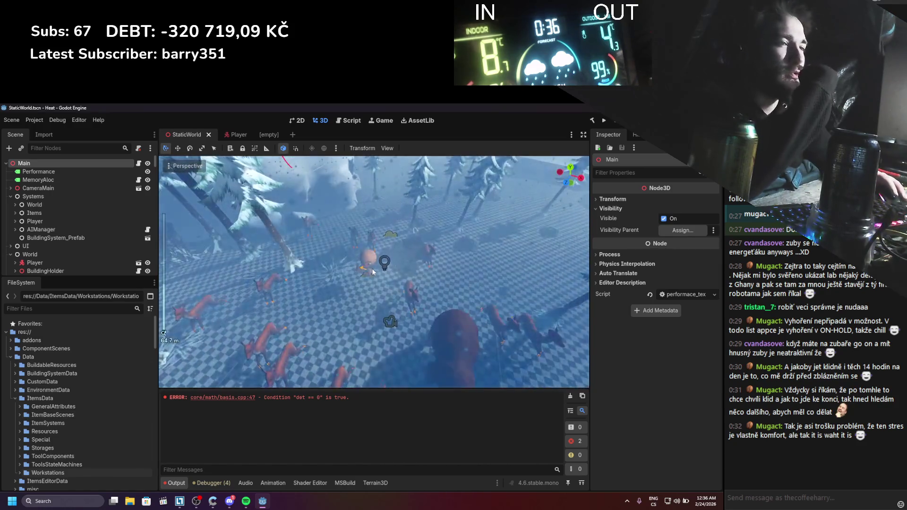
click(372, 326)
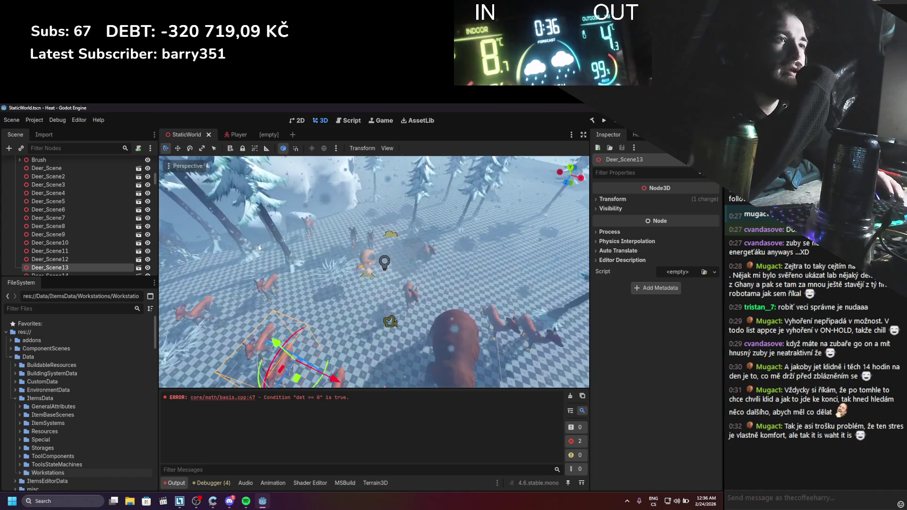
scroll(41, 250, up, 3)
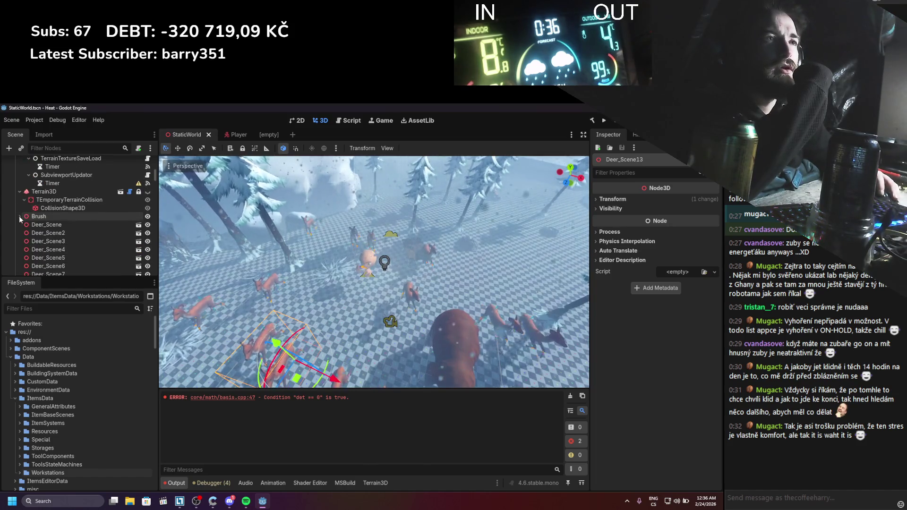
click(20, 217)
scroll(45, 241, down, 5)
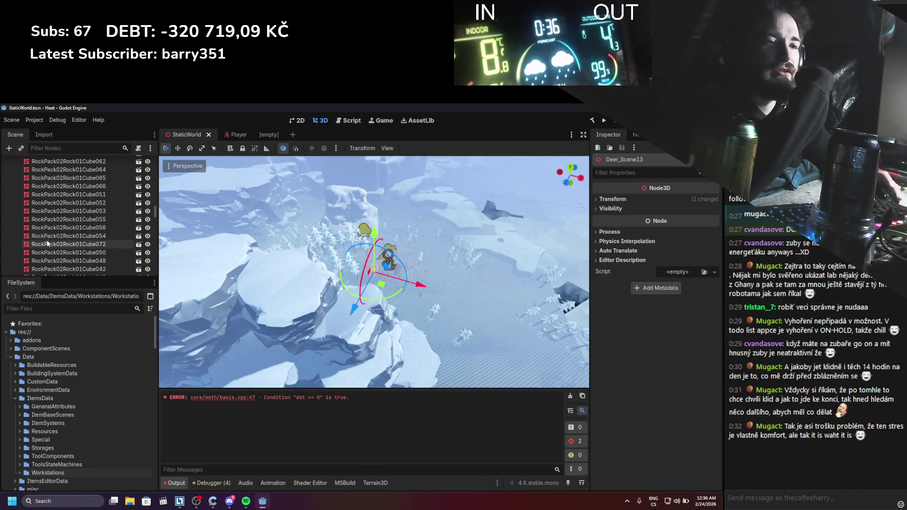
scroll(47, 243, down, 10)
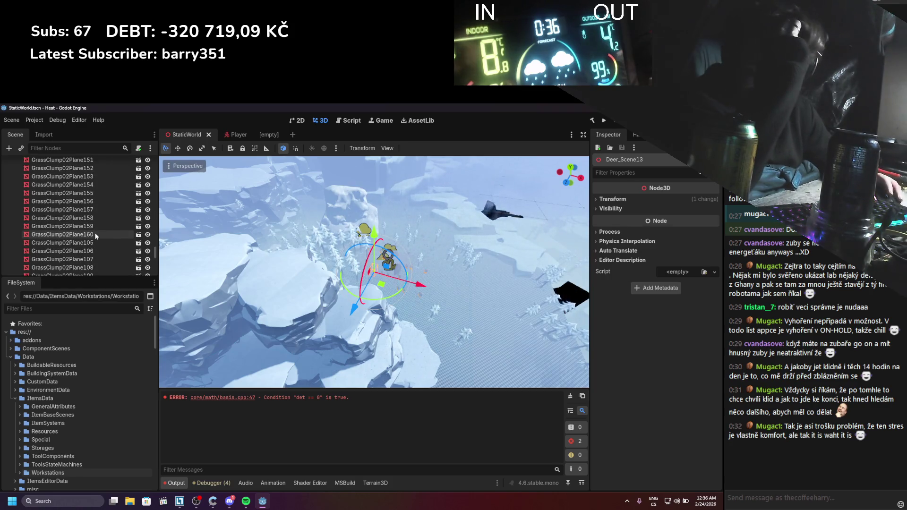
scroll(97, 225, down, 10)
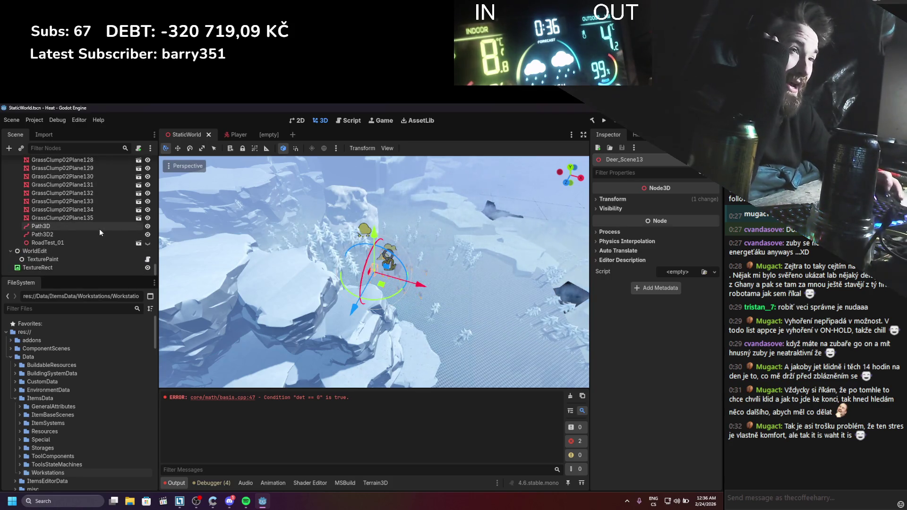
scroll(102, 225, up, 8)
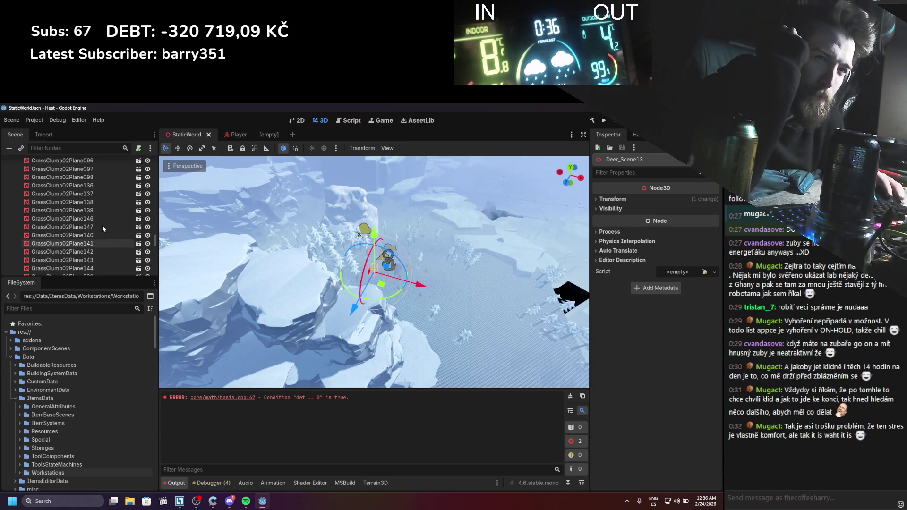
scroll(102, 225, up, 6)
scroll(103, 229, up, 10)
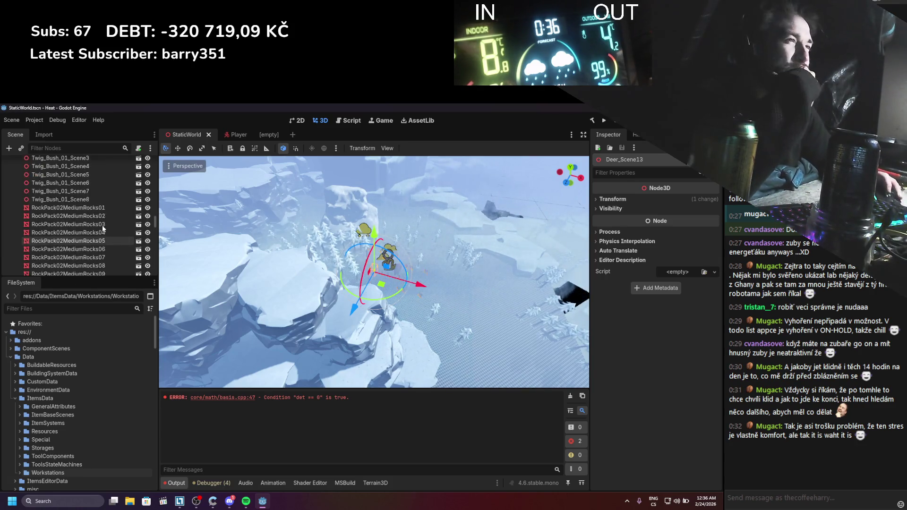
scroll(102, 225, up, 15)
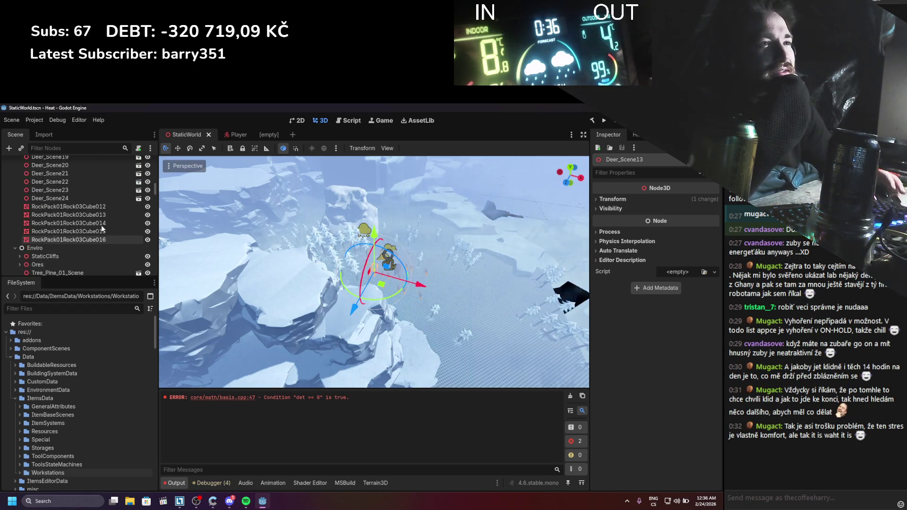
scroll(91, 226, down, 3)
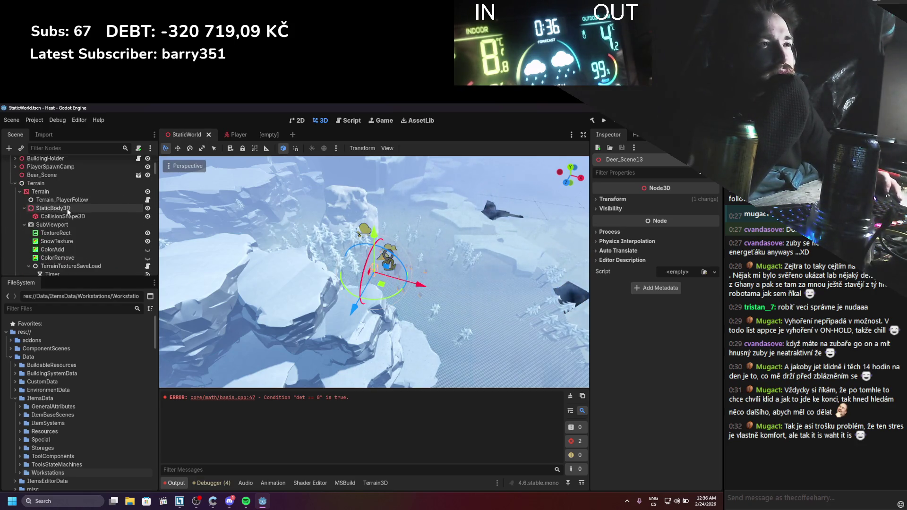
Select the Terrain mesh and assign TerrainMaskFinal.tres to its Terrain Mask shader parameter
double_click(38, 235)
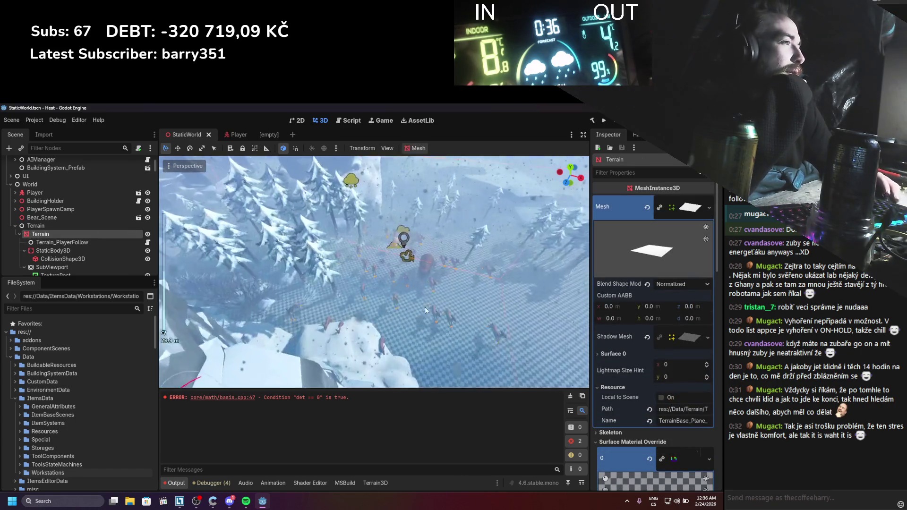
scroll(684, 330, down, 10)
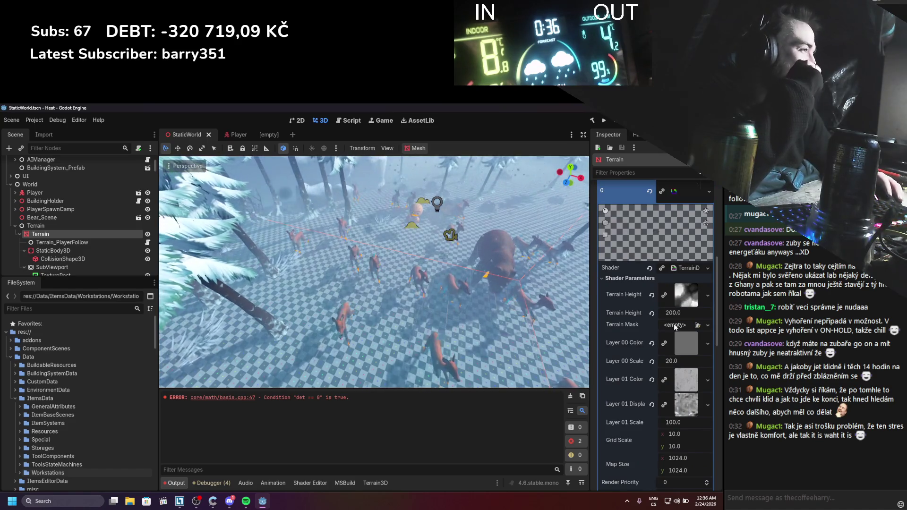
scroll(675, 326, down, 1)
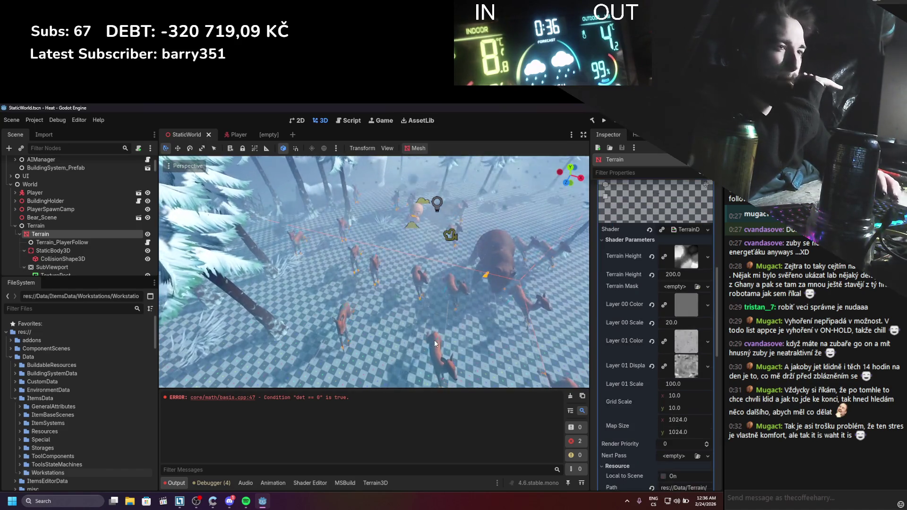
scroll(56, 384, down, 3)
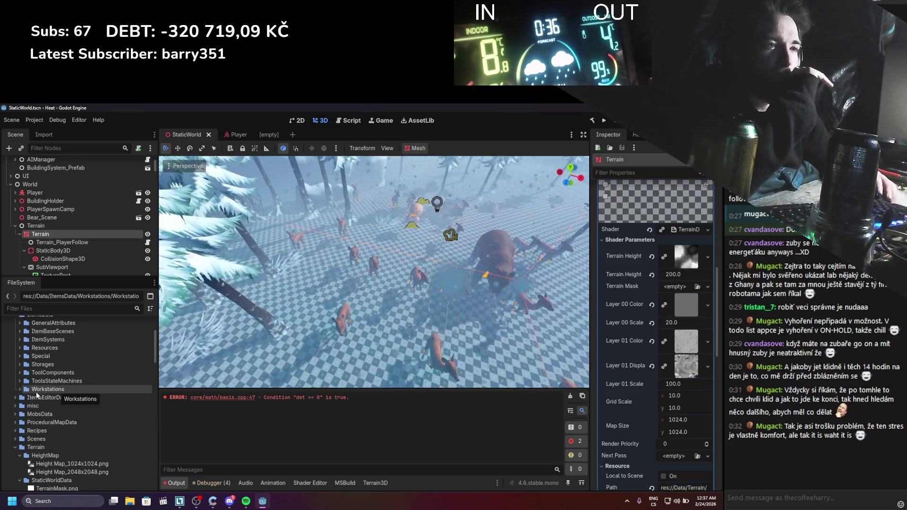
scroll(36, 395, down, 3)
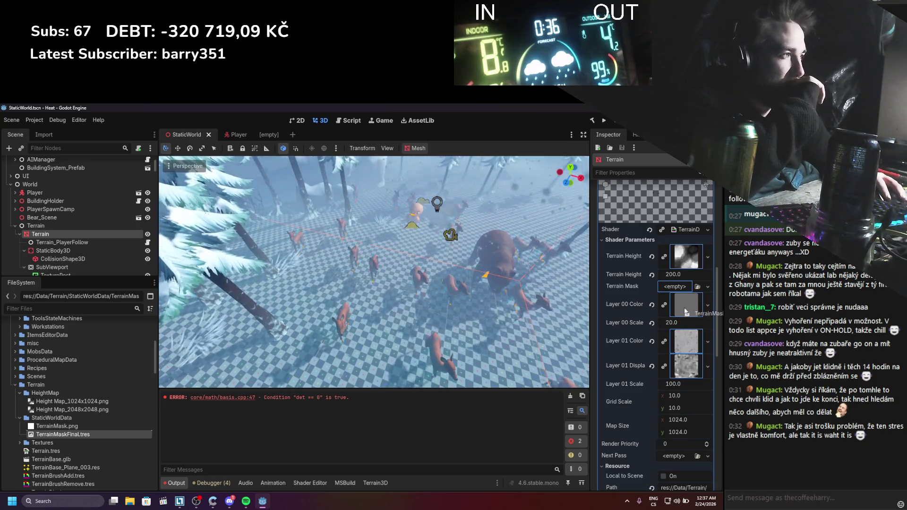
drag(675, 289, 675, 287)
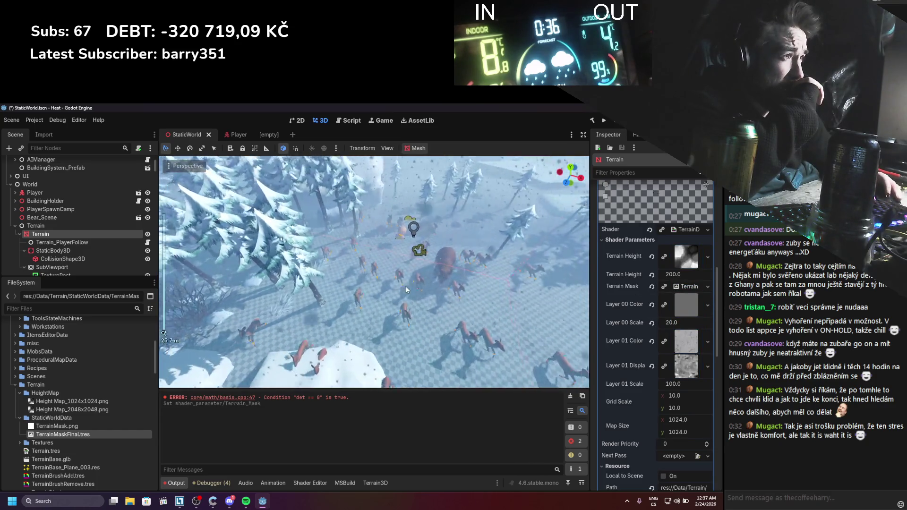
scroll(406, 287, up, 10)
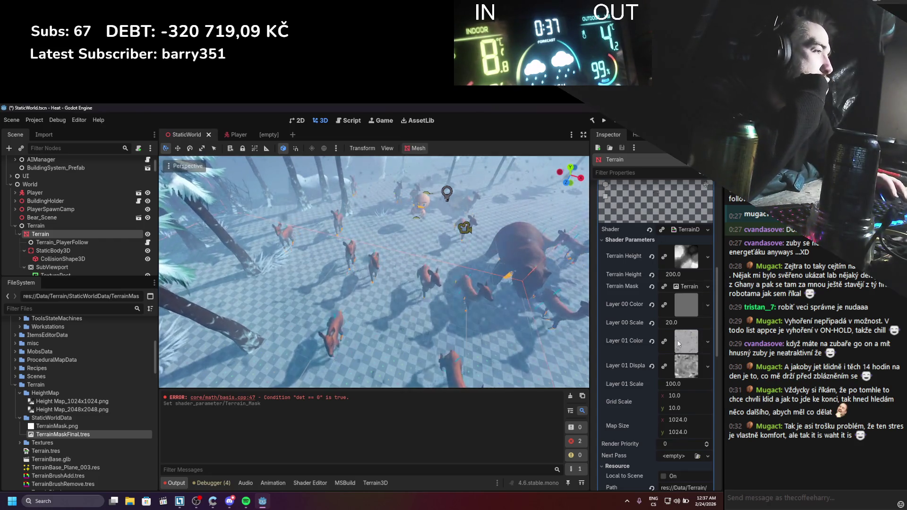
scroll(674, 340, up, 5)
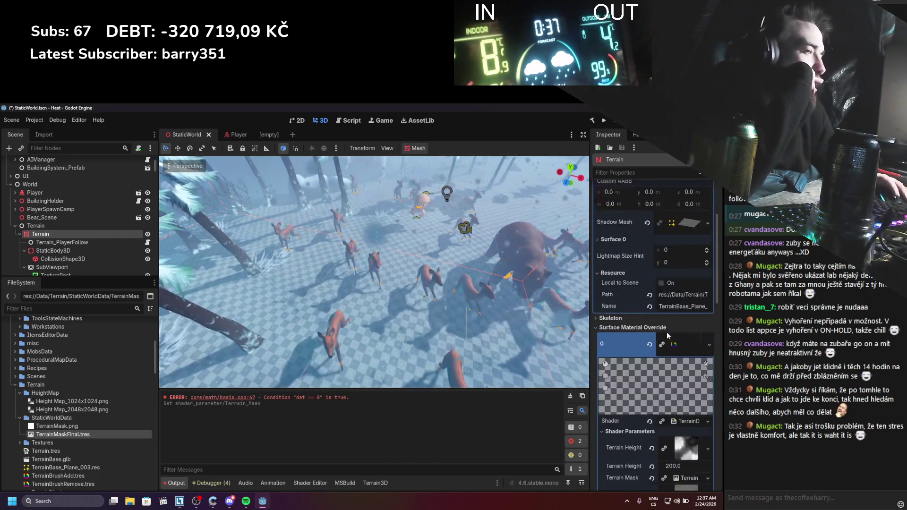
scroll(667, 332, down, 4)
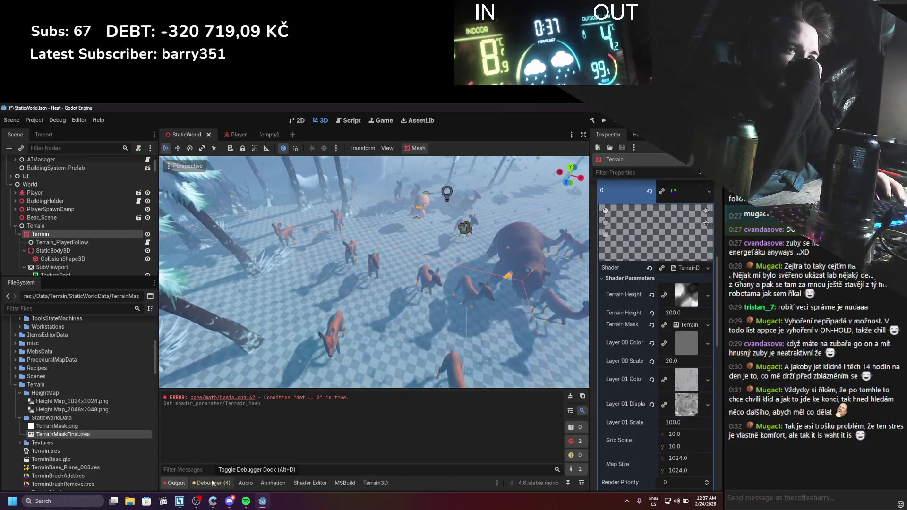
scroll(67, 265, down, 4)
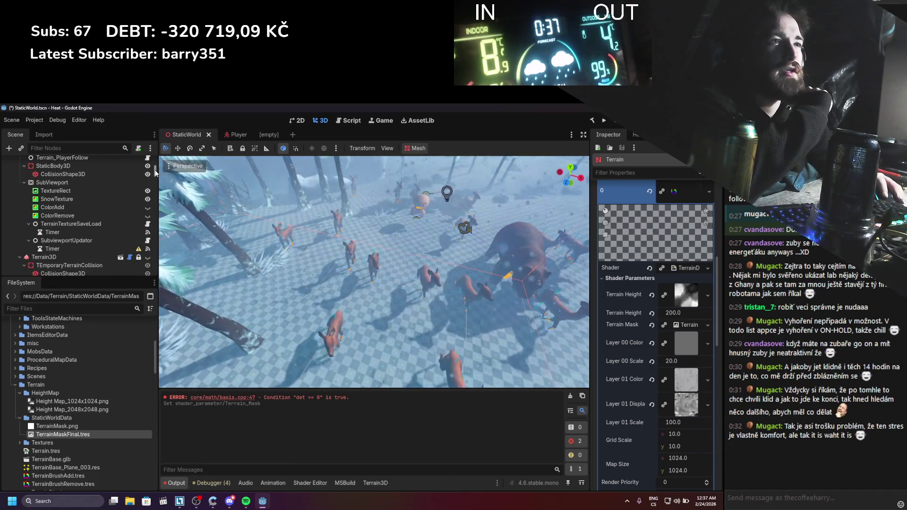
Edit the SubviewportUpdater Timer's Wait Time and save the StaticWorld scene
click(109, 249)
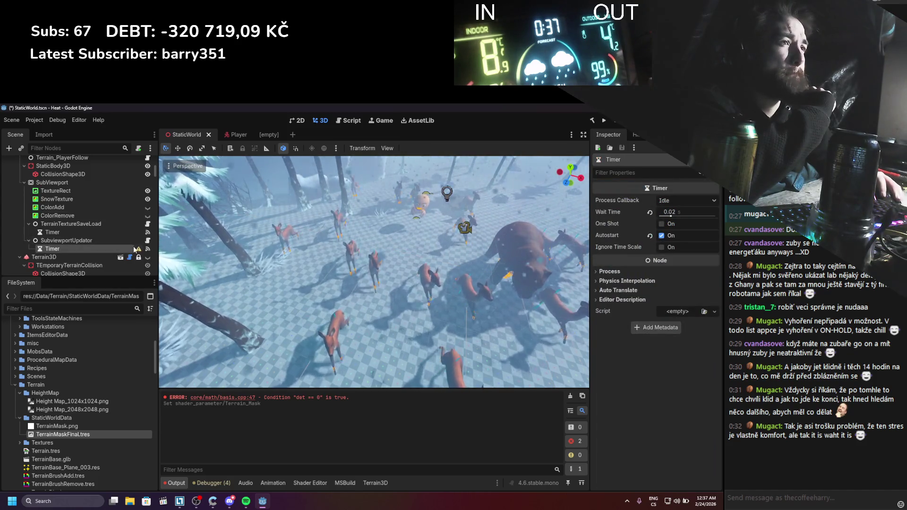
mouse_move(138, 250)
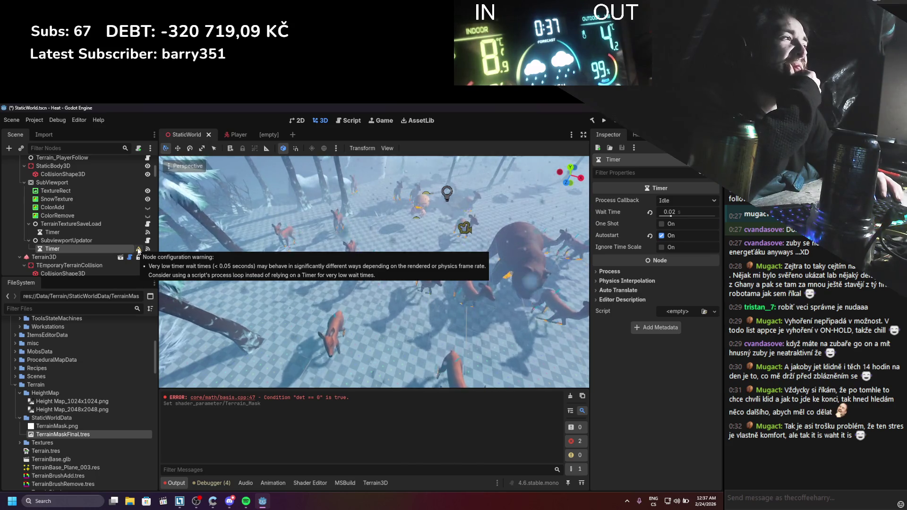
click(686, 214)
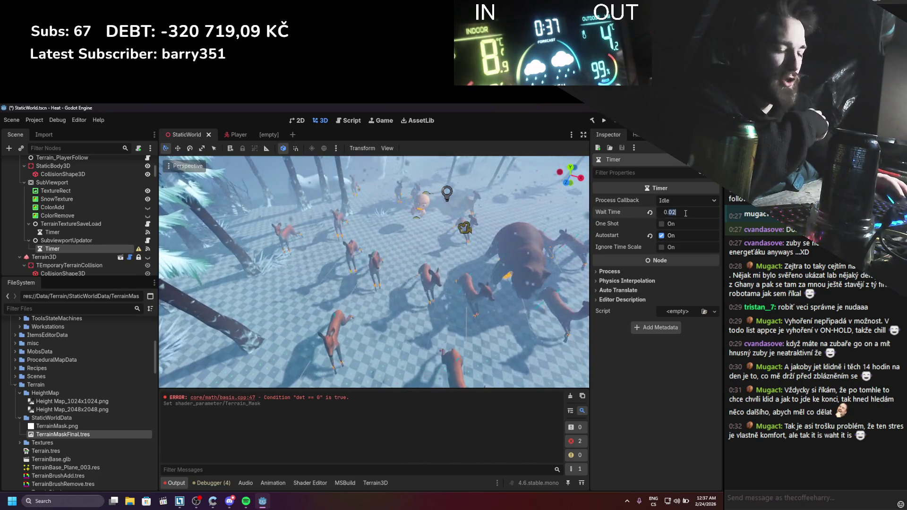
text(0.0)
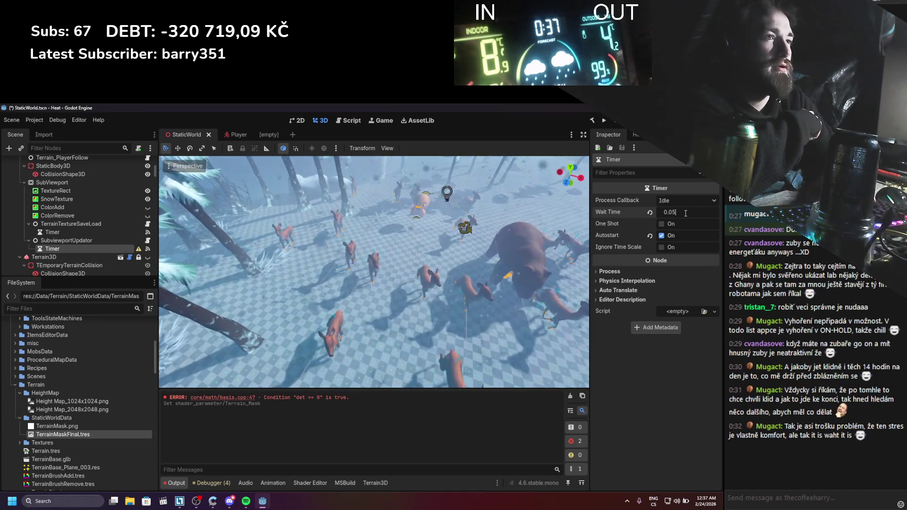
key(Return)
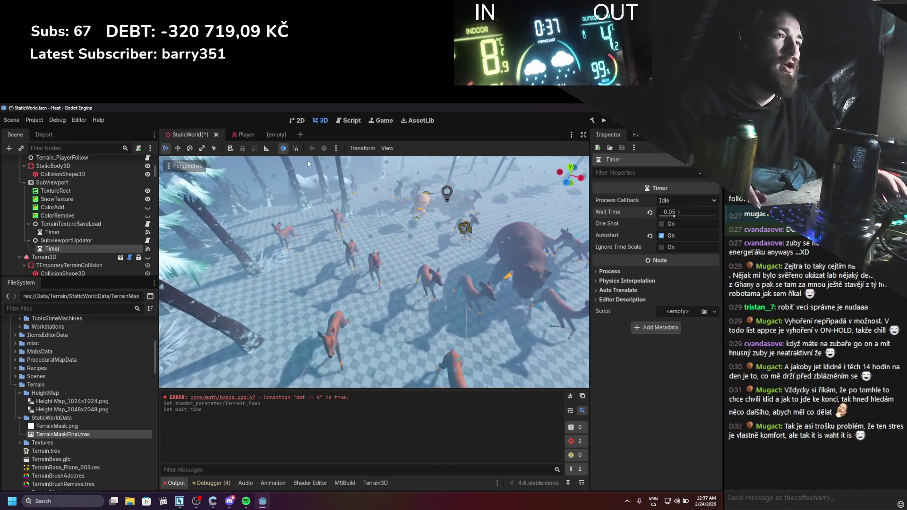
key(ctrl+s)
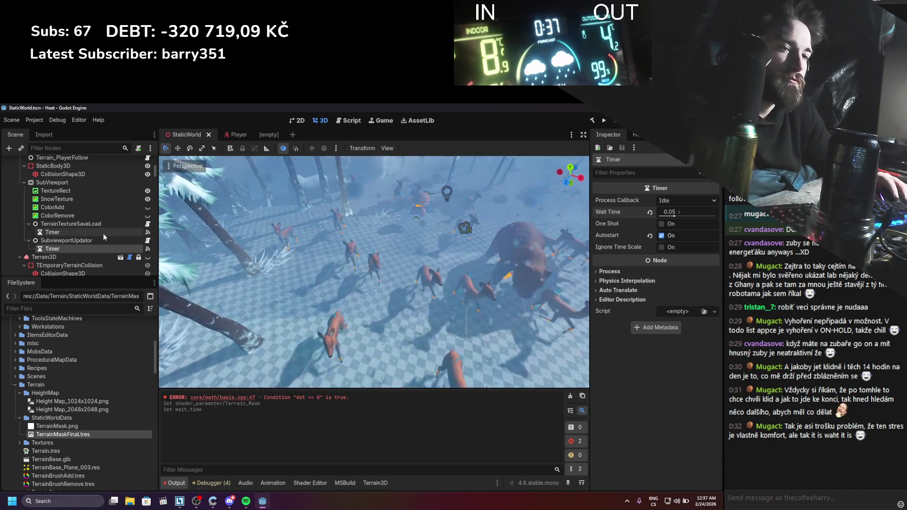
Check SubviewportUpdator, keep the Timer's Idle callback, and set Wait Time to 0.02
click(100, 241)
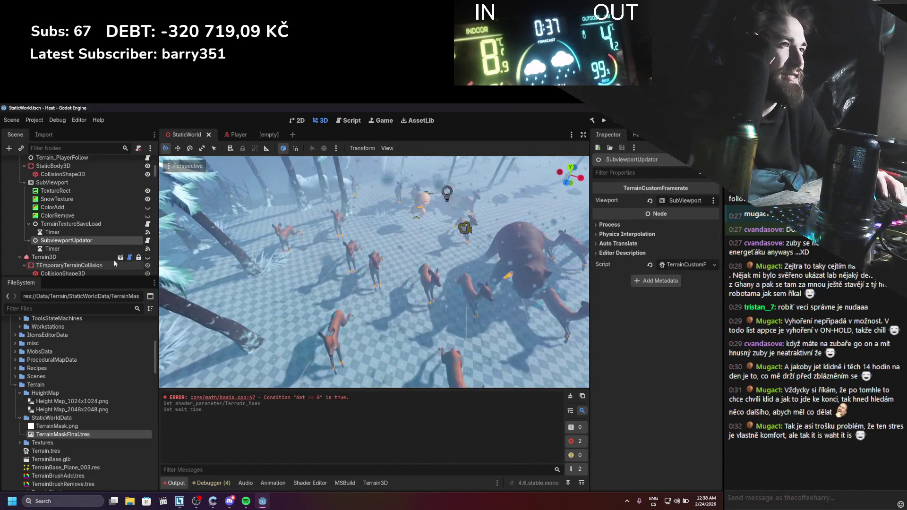
click(101, 248)
click(675, 202)
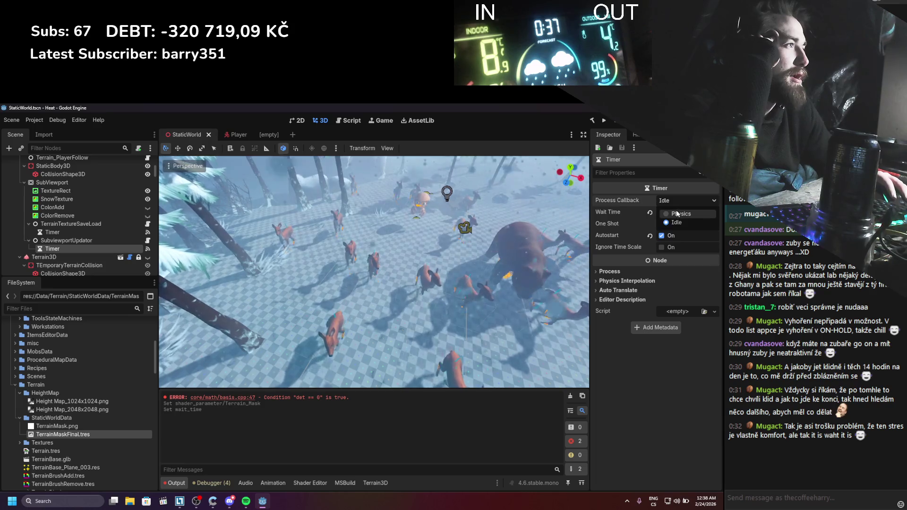
click(676, 211)
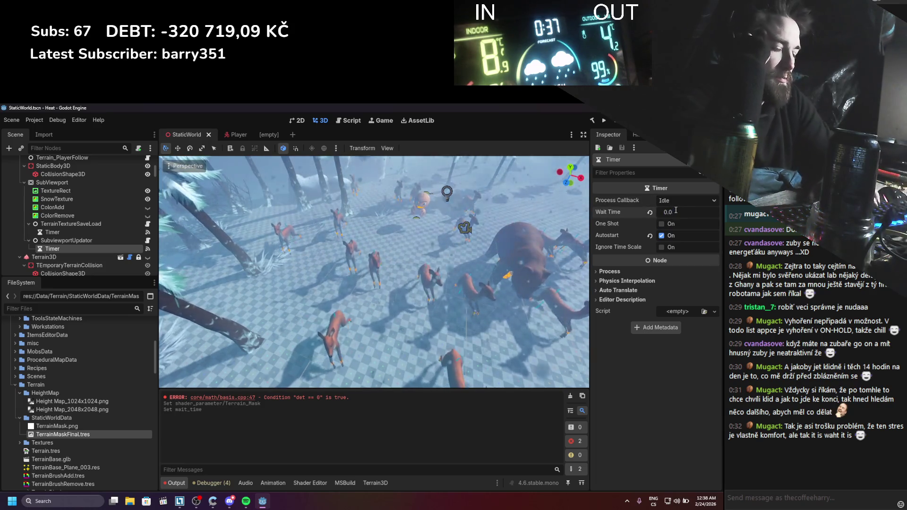
text(2)
key(Return)
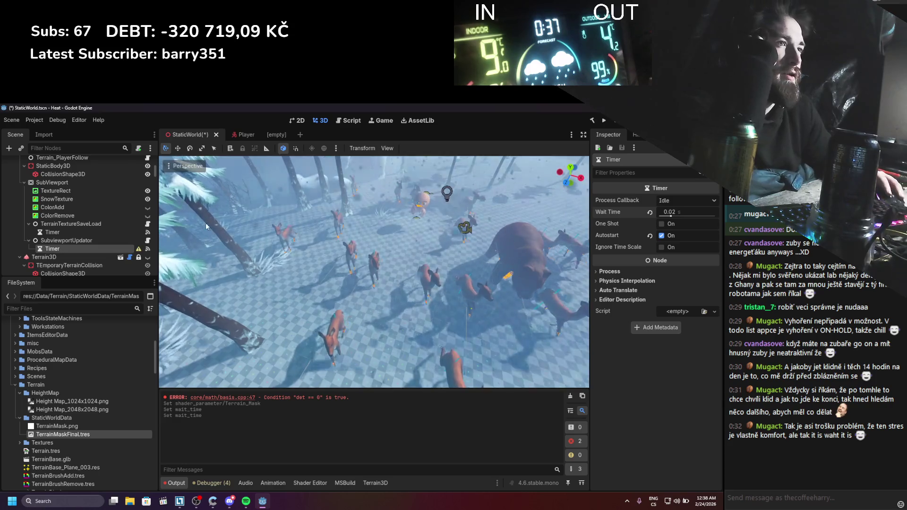
mouse_move(139, 251)
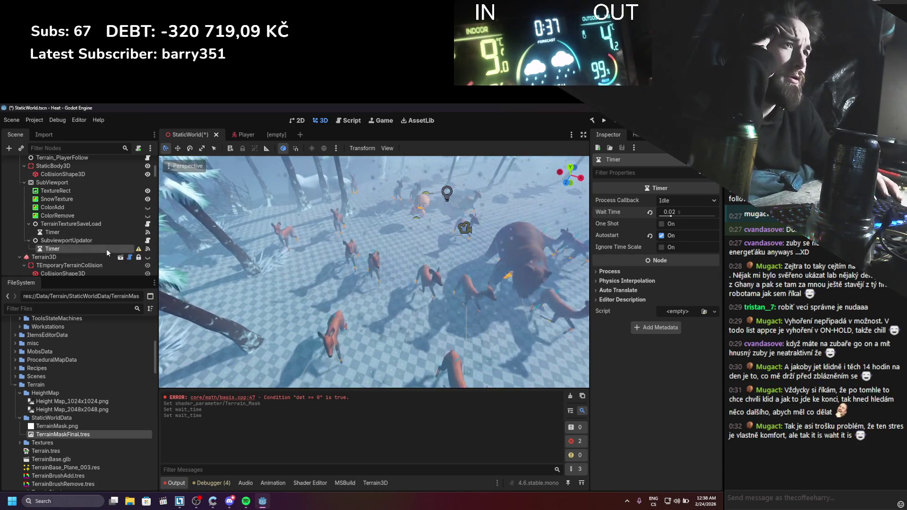
Change the Timer's Wait Time to 0.05 and save the StaticWorld scene
click(684, 212)
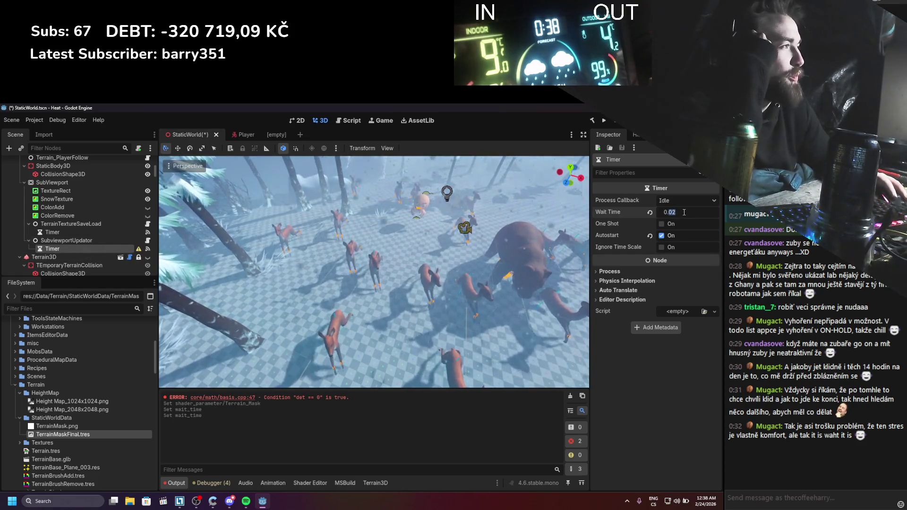
key(BackSpace)
text(5)
key(Return)
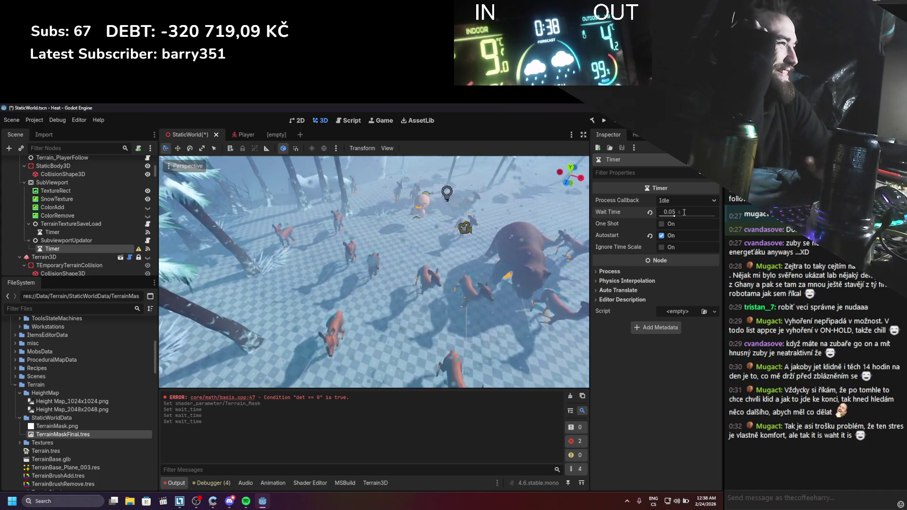
key(ctrl+s)
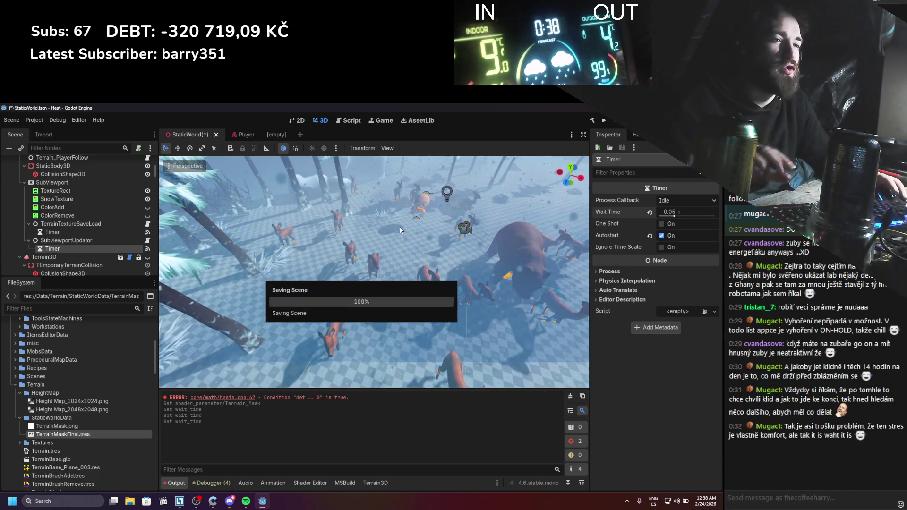
click(116, 240)
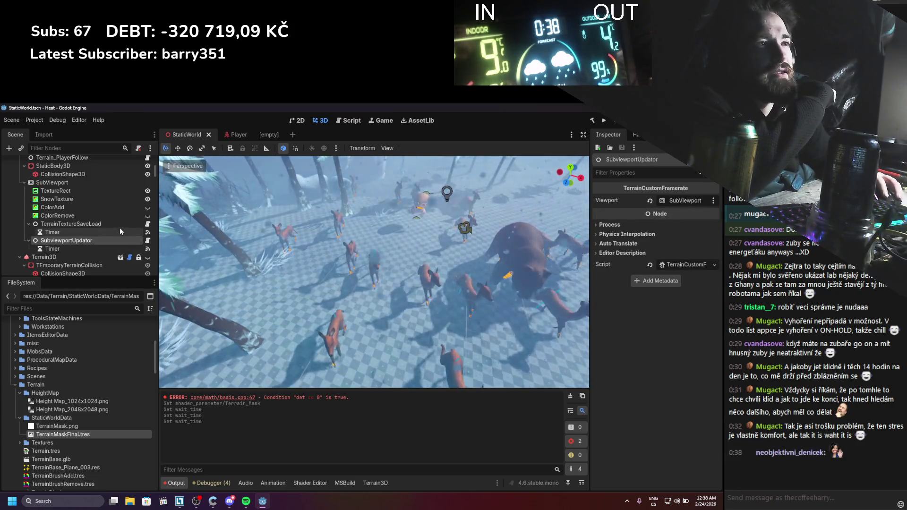
Inspect the TerrainTextureSaveLoad node, then the SubviewportUpdator node
click(121, 224)
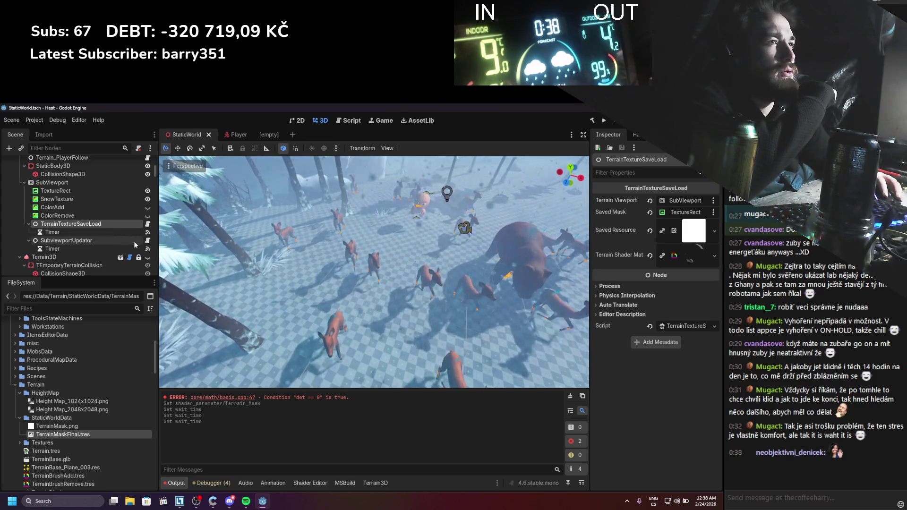
click(134, 241)
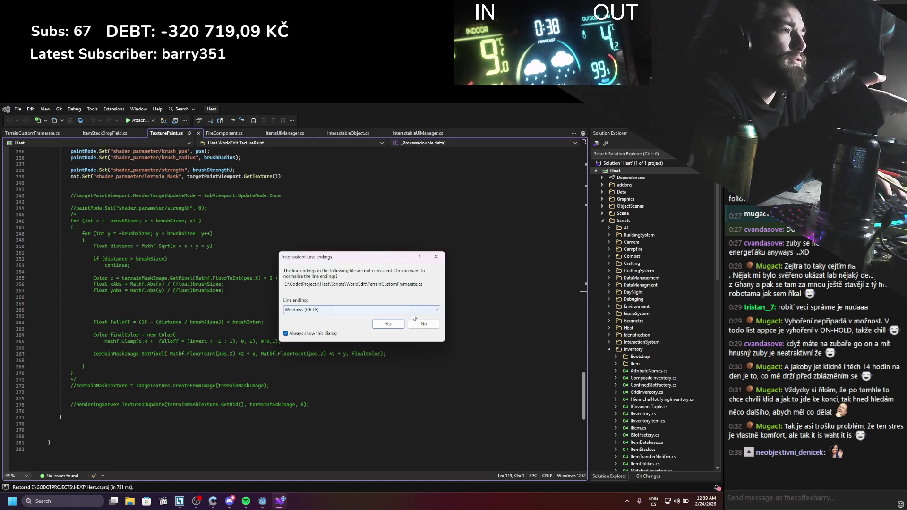
Convert TerrainCustomFramerate.cs to Windows (CR LF) line endings, then build and run the Heat game
click(388, 324)
scroll(275, 326, up, 2)
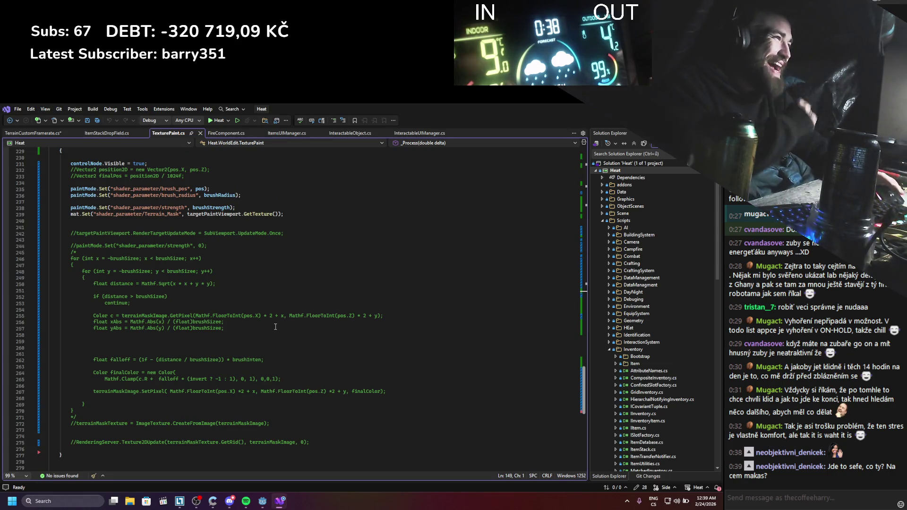
key(alt+Tab)
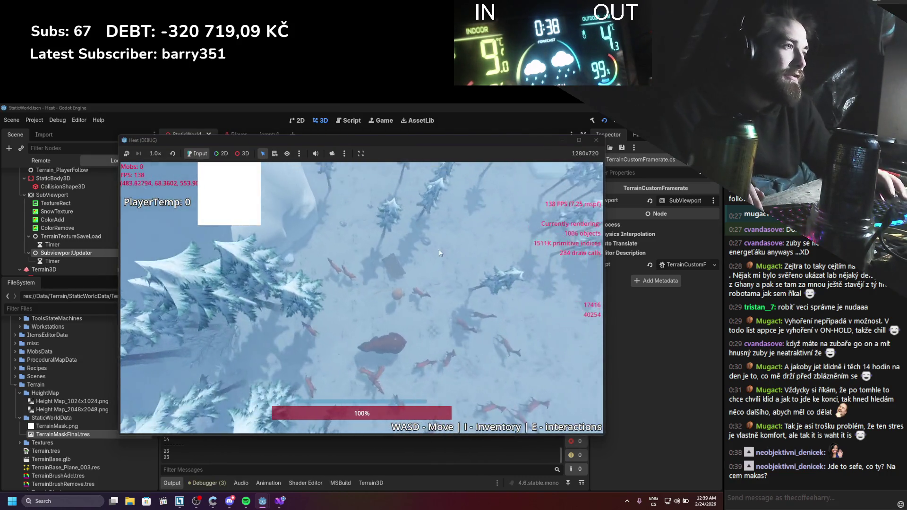
Walk the player through the snow with WASD, leaving trails toward the trees
key(d)
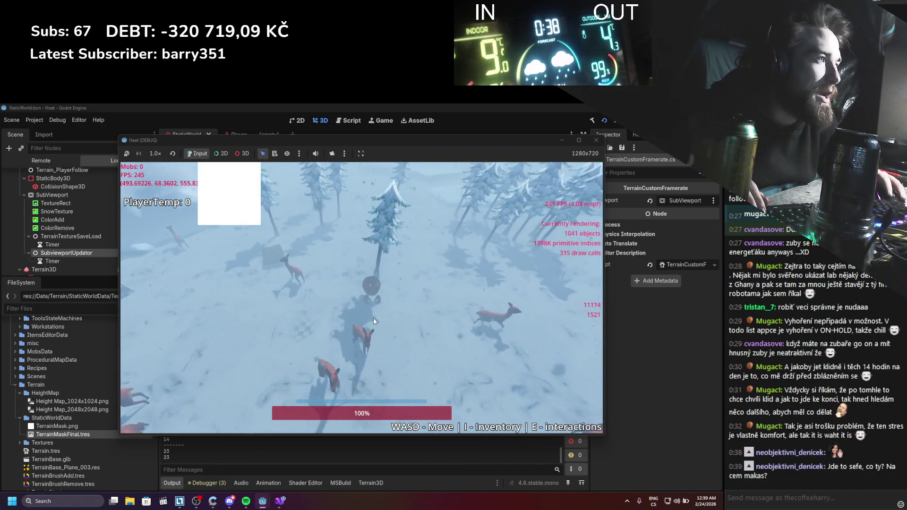
key(s)
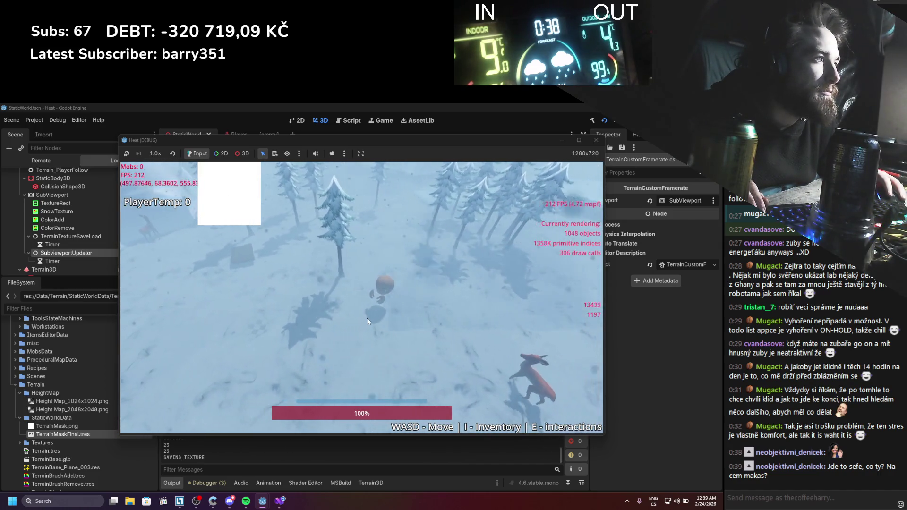
key(s)
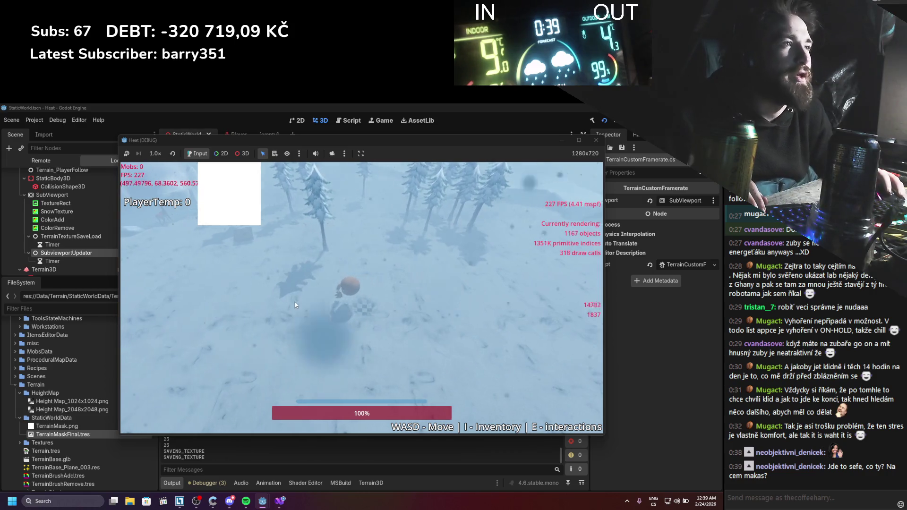
key(w)
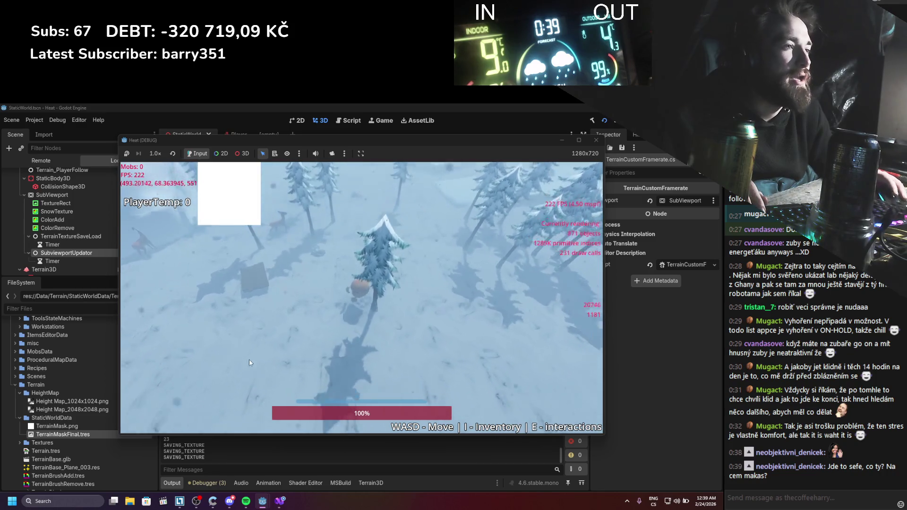
key(s)
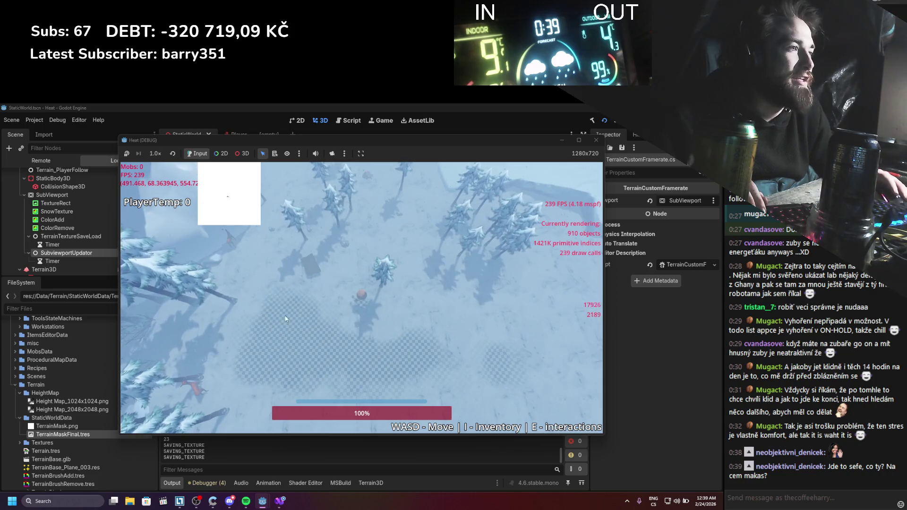
key(s)
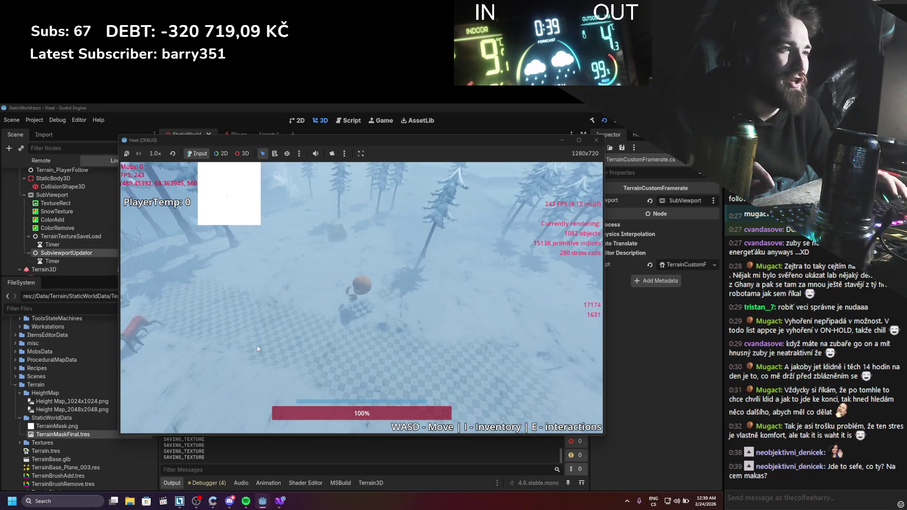
key(w)
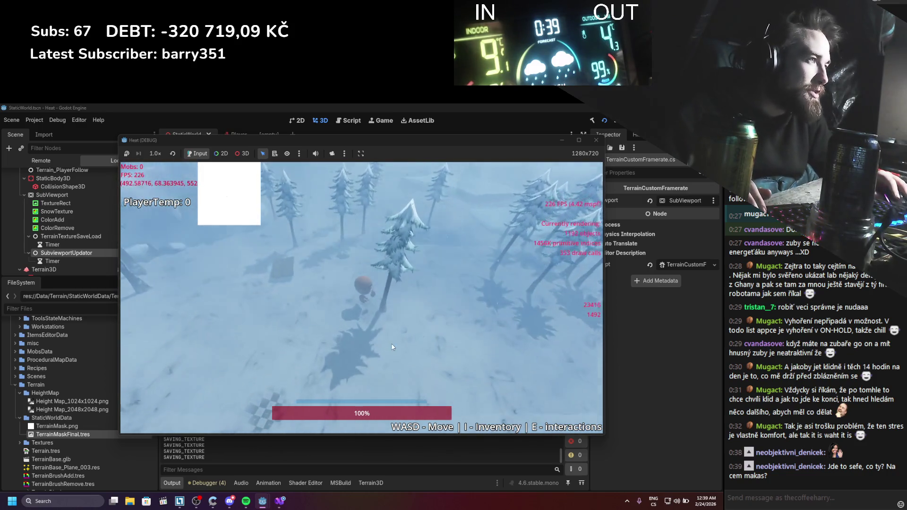
key(w)
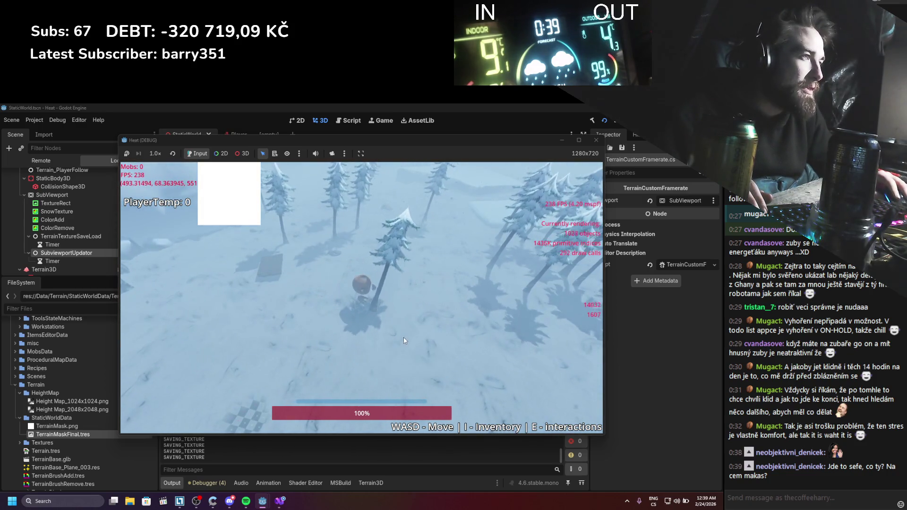
key(w)
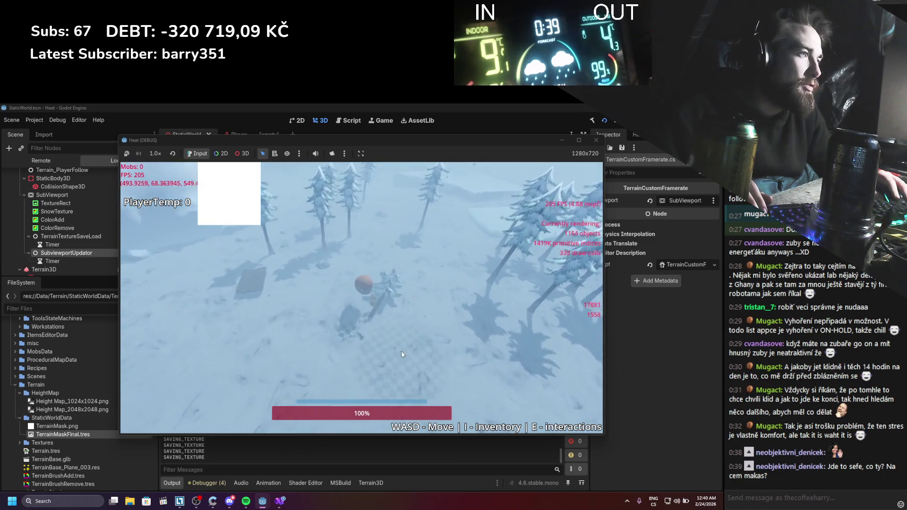
key(w)
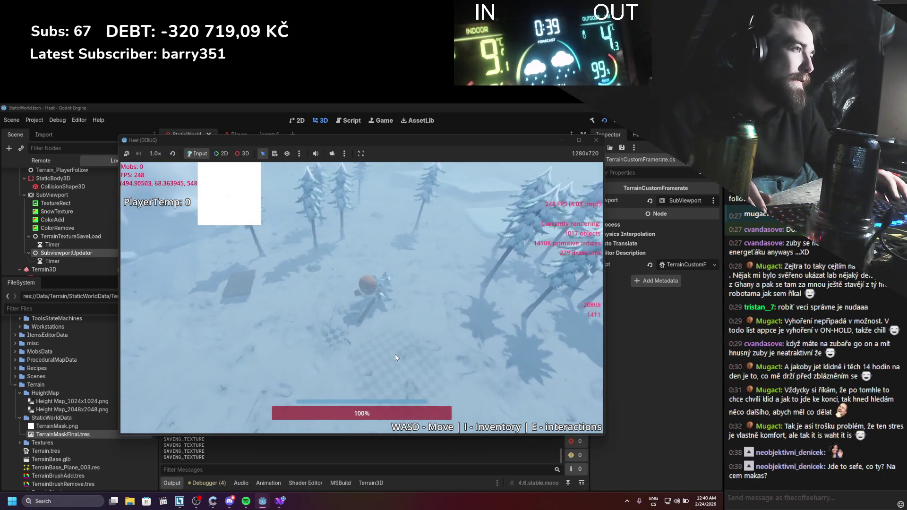
key(w)
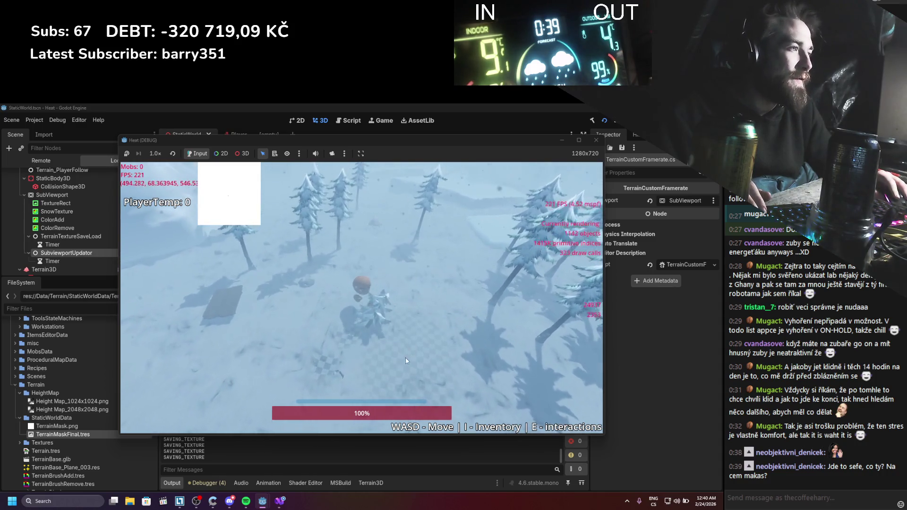
key(w)
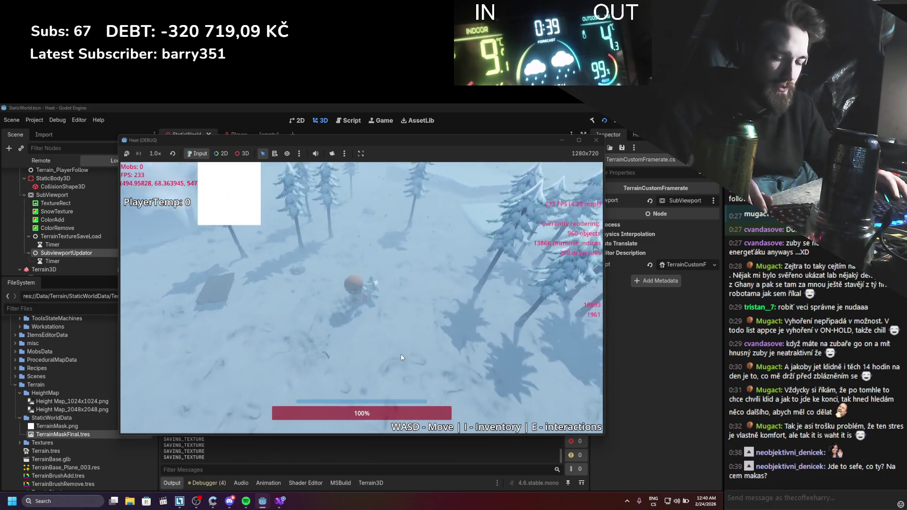
Drag the bottom-right inventory item out, close the inventory, and move beside the fire
key(i)
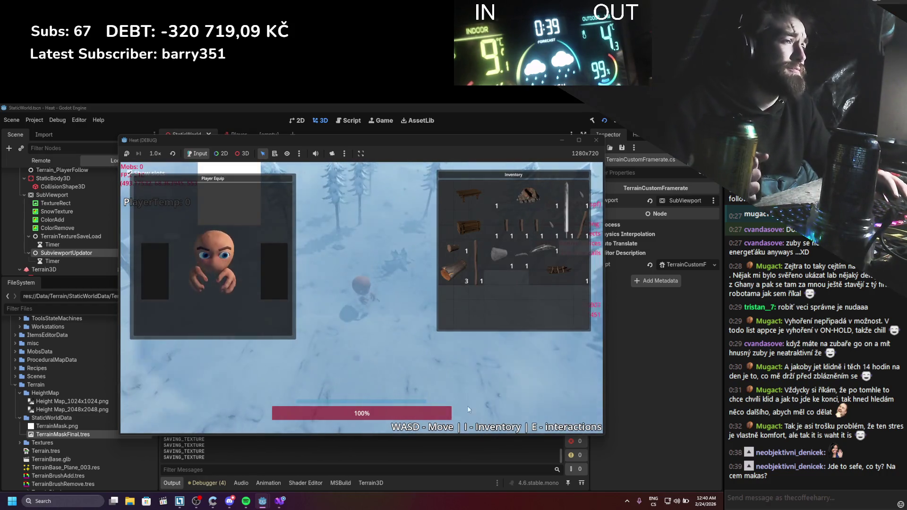
mouse_move(574, 274)
mouse_down()
mouse_move(353, 358)
mouse_move(353, 330)
mouse_up()
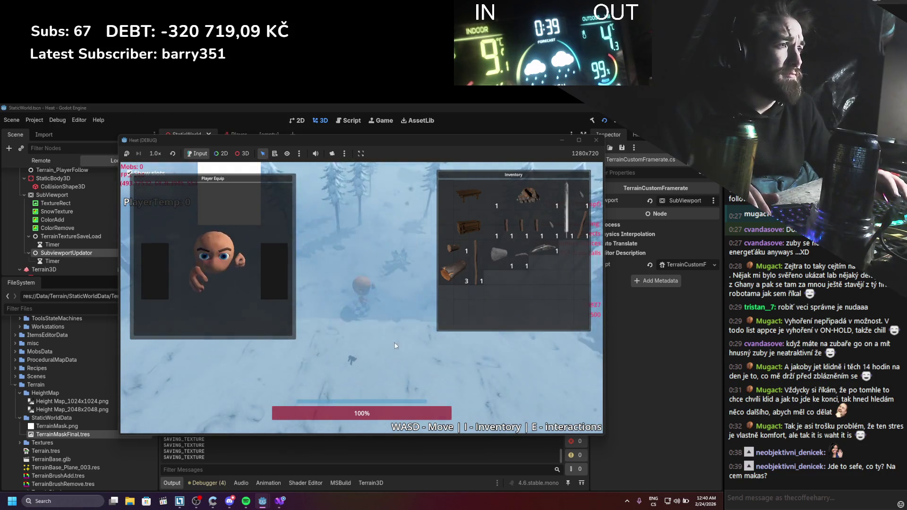
key(i)
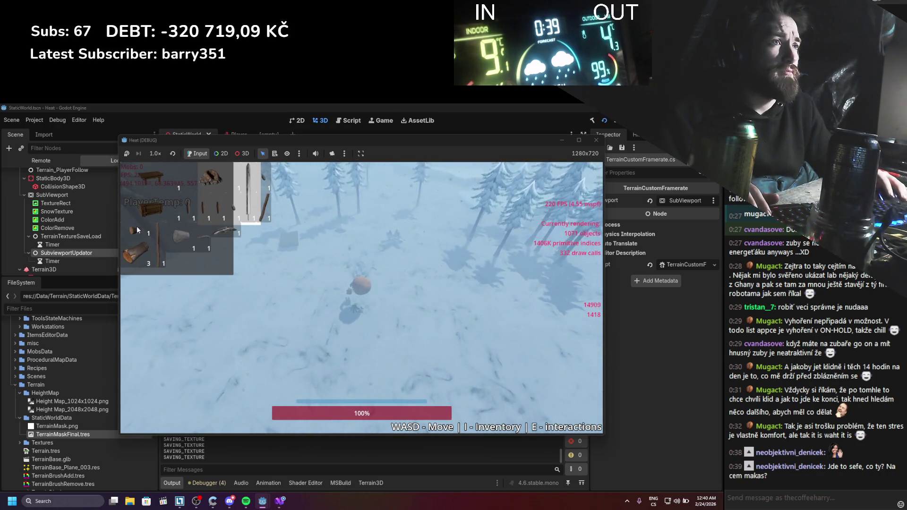
key(i)
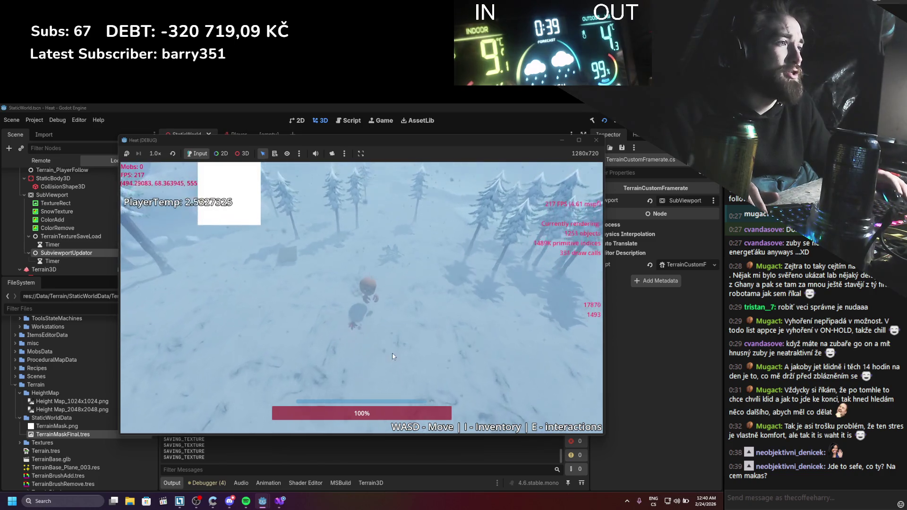
key(a)
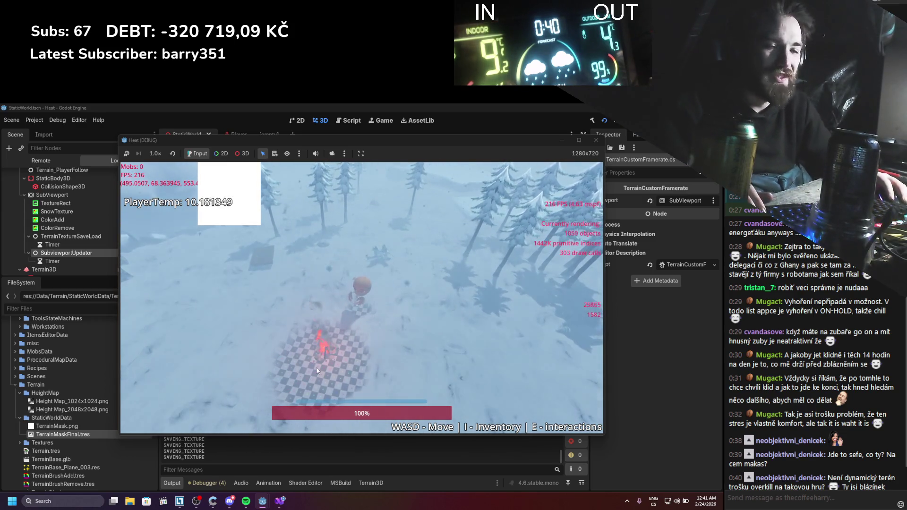
Walk the player down, up, left and right around the campfire to view melted trails
key(s)
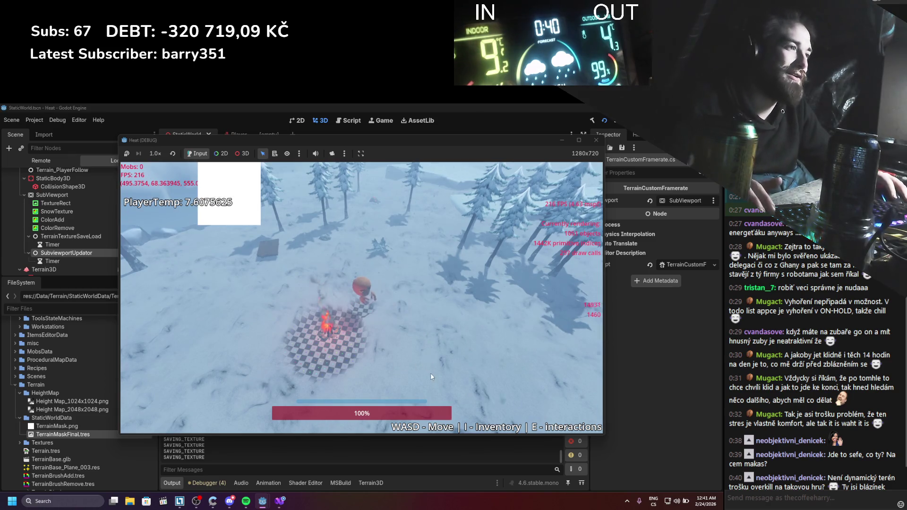
key(s)
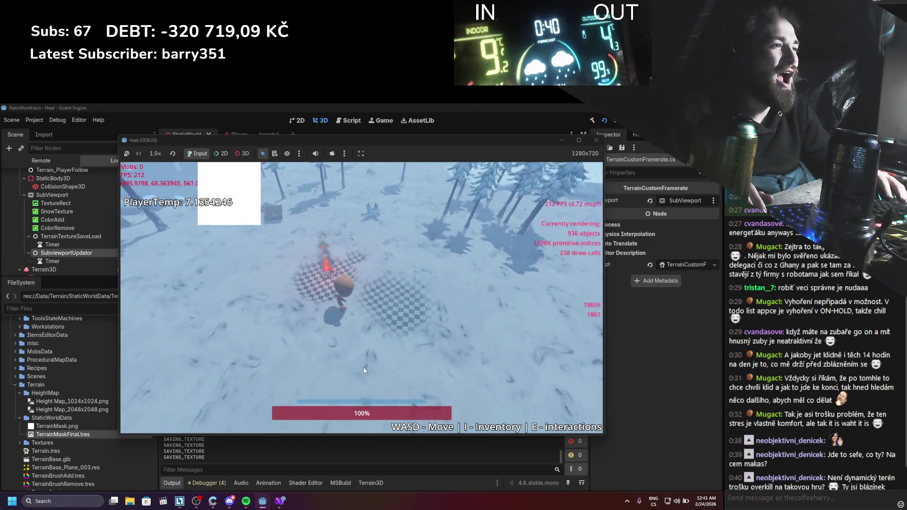
key(w)
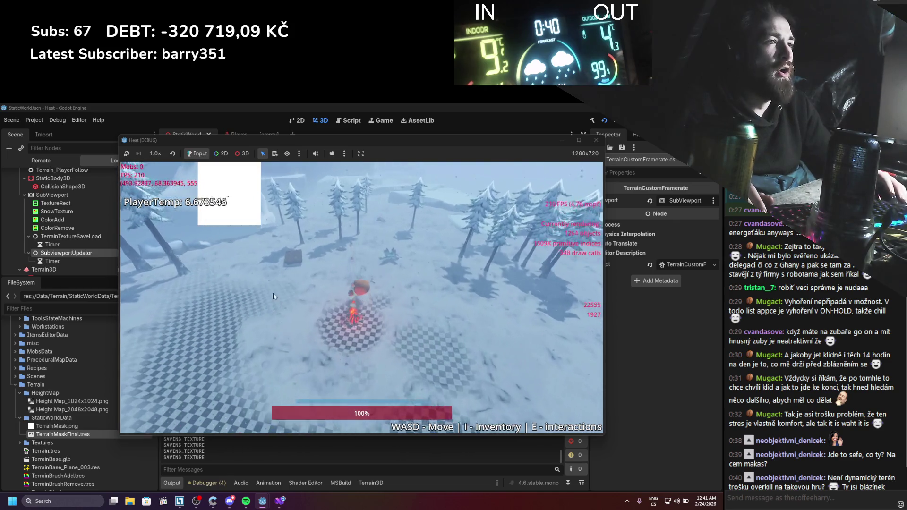
key(w)
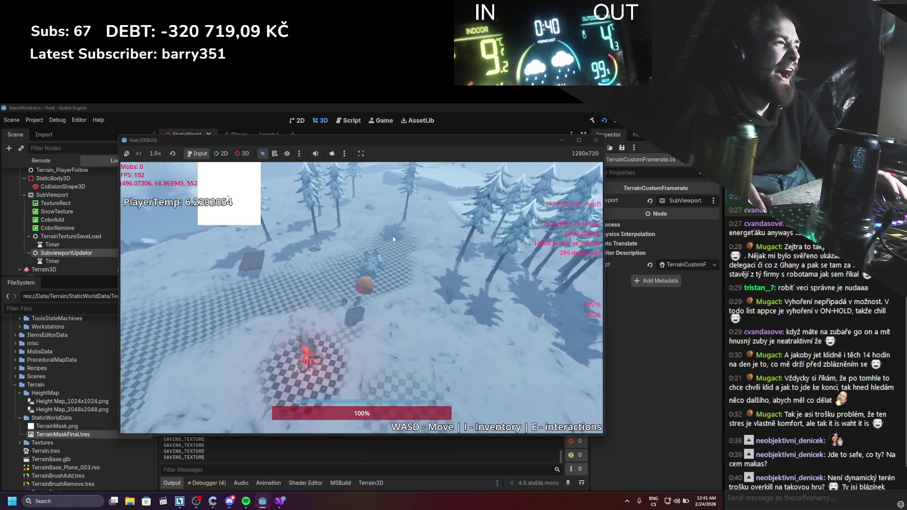
key(a)
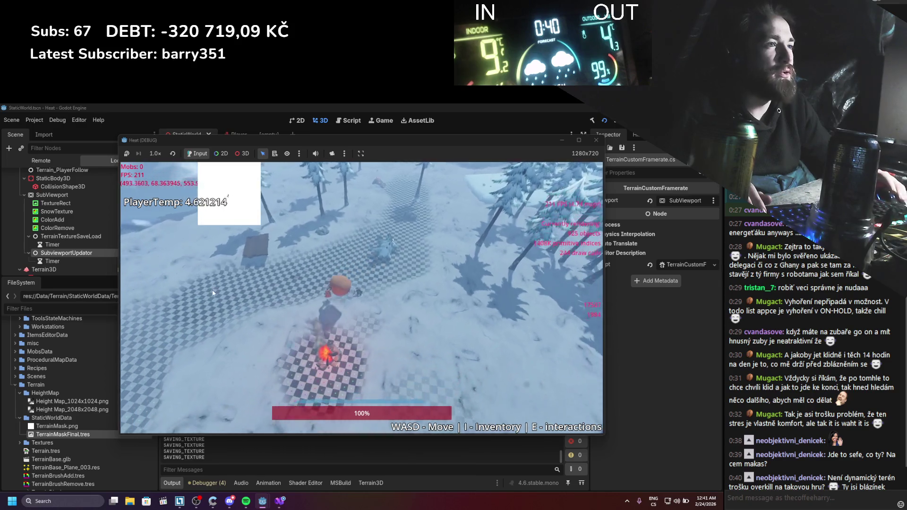
key(a)
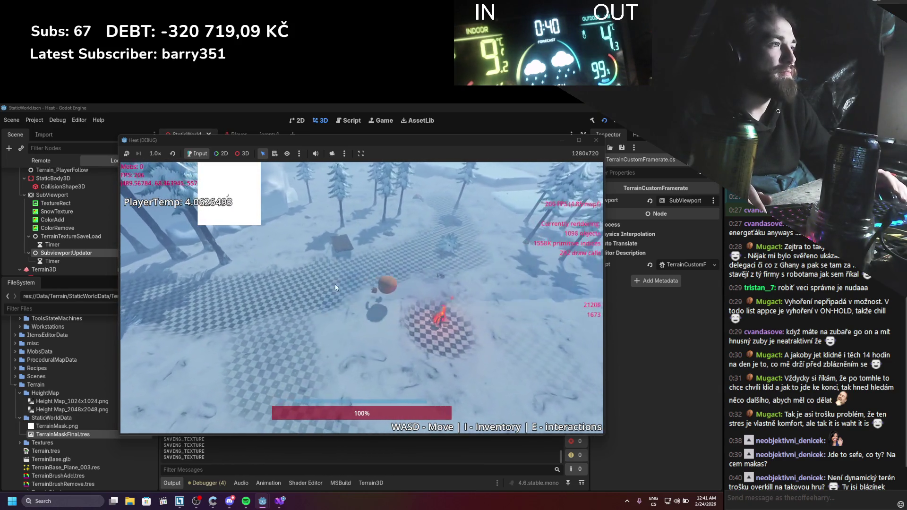
key(d)
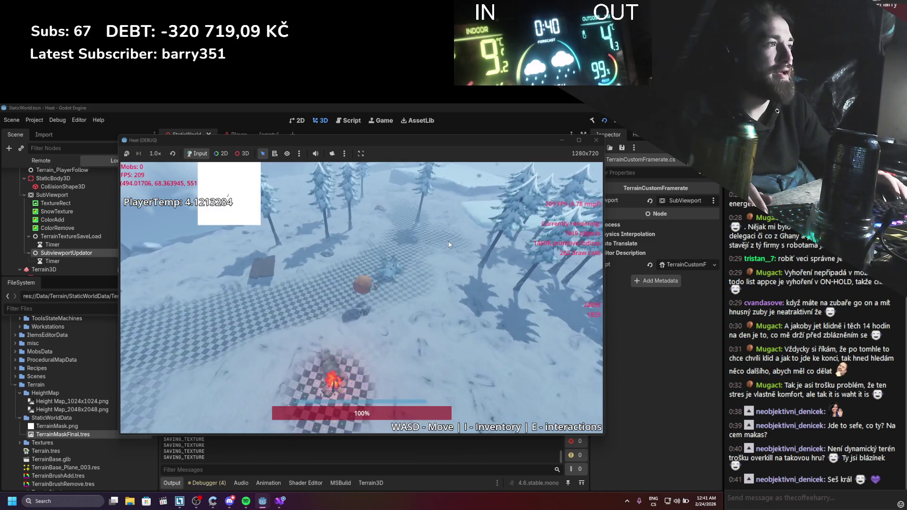
key(a)
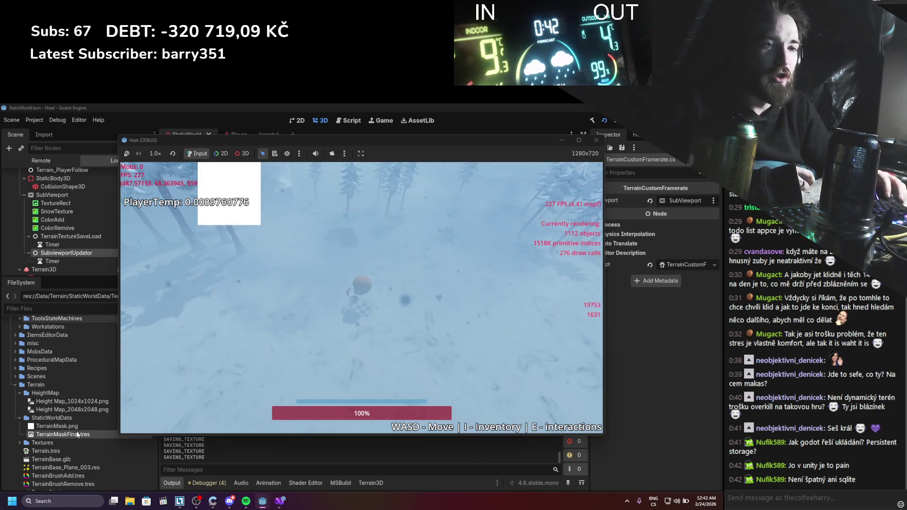
Stop the game and scroll TexturePaint.cs up to the InitPaint code
click(597, 140)
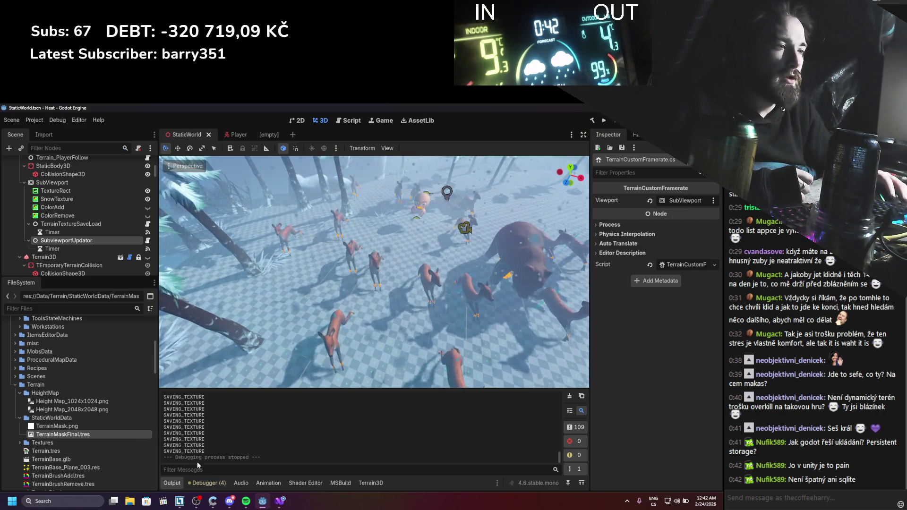
key(alt+Tab)
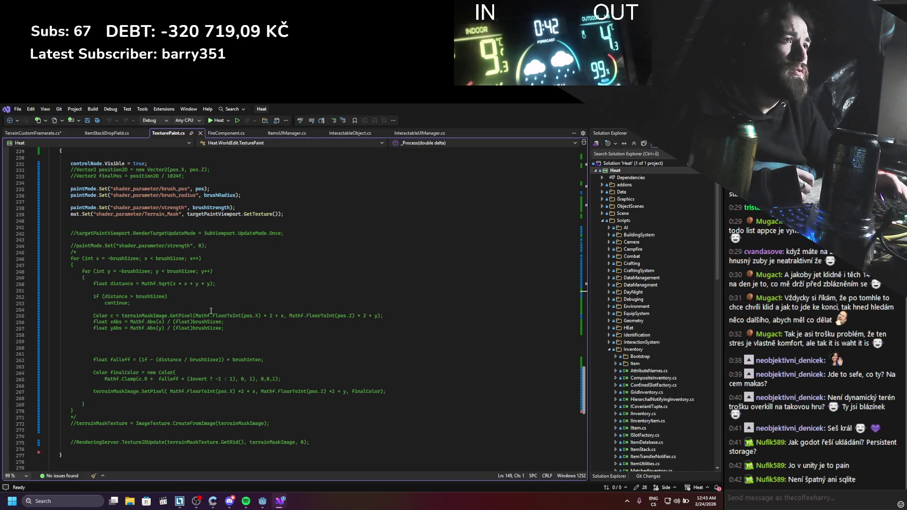
scroll(211, 311, up, 12)
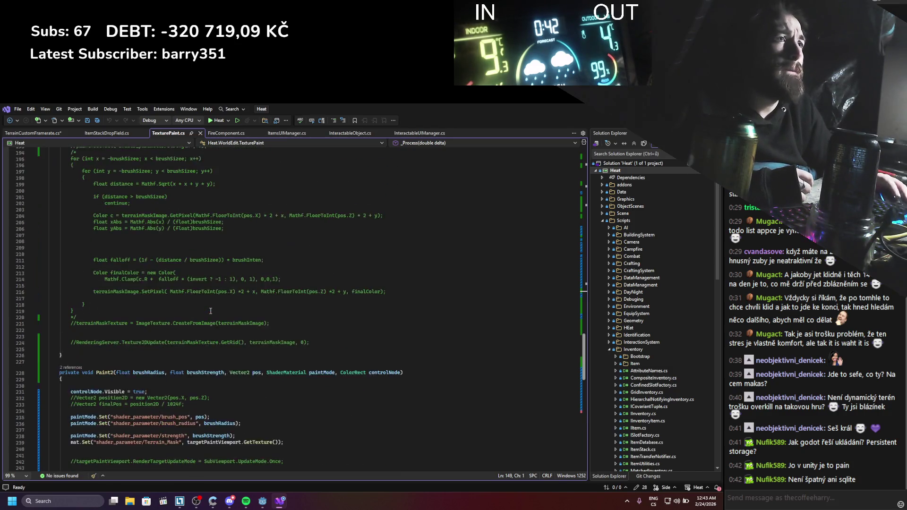
scroll(210, 310, up, 12)
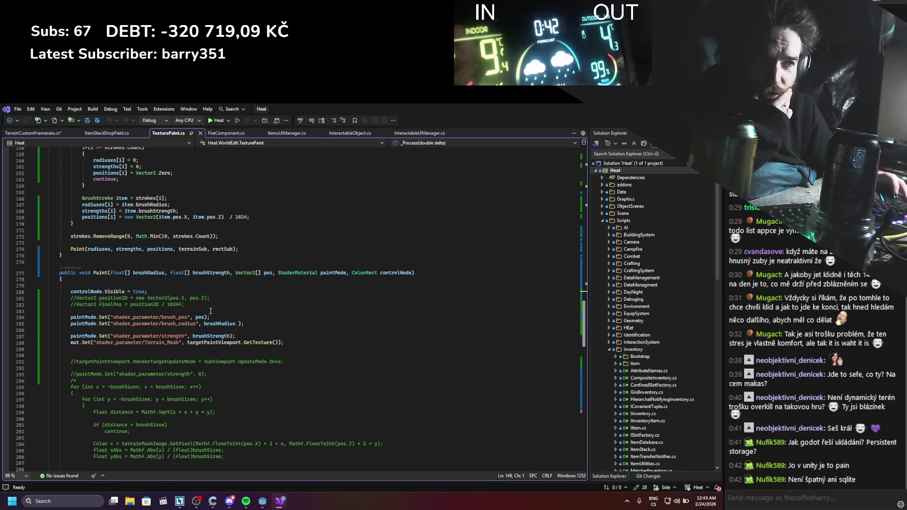
scroll(211, 310, up, 10)
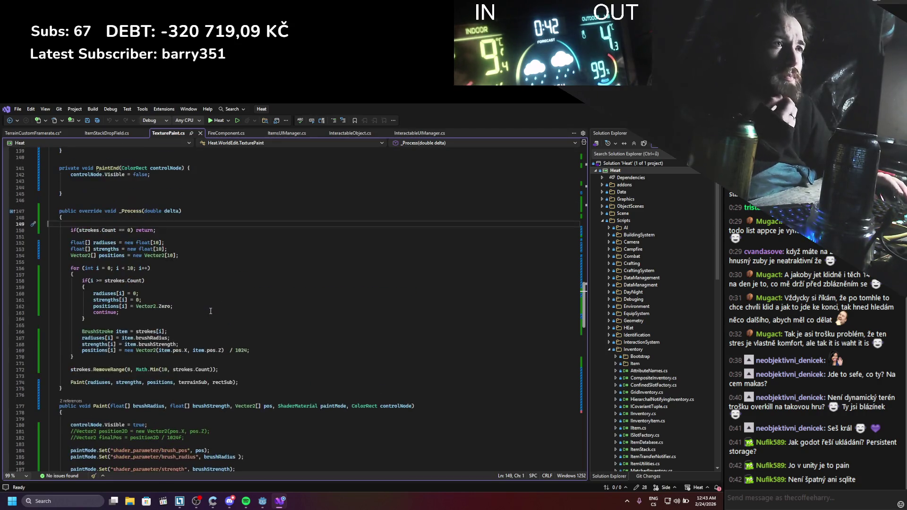
scroll(211, 311, up, 15)
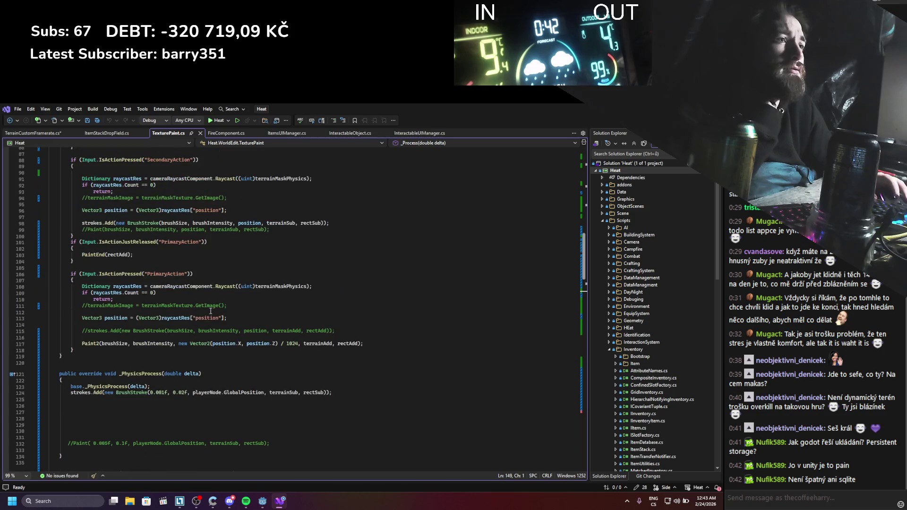
scroll(211, 310, up, 8)
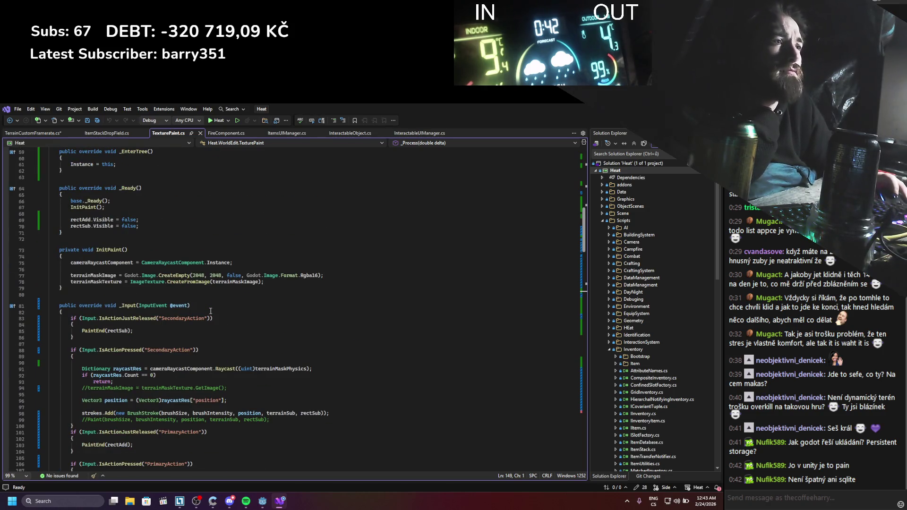
scroll(214, 301, up, 3)
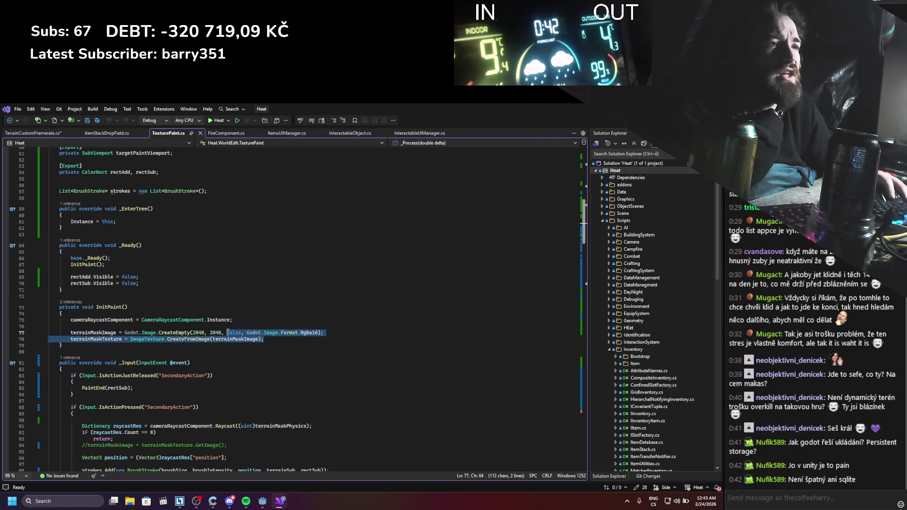
click(268, 362)
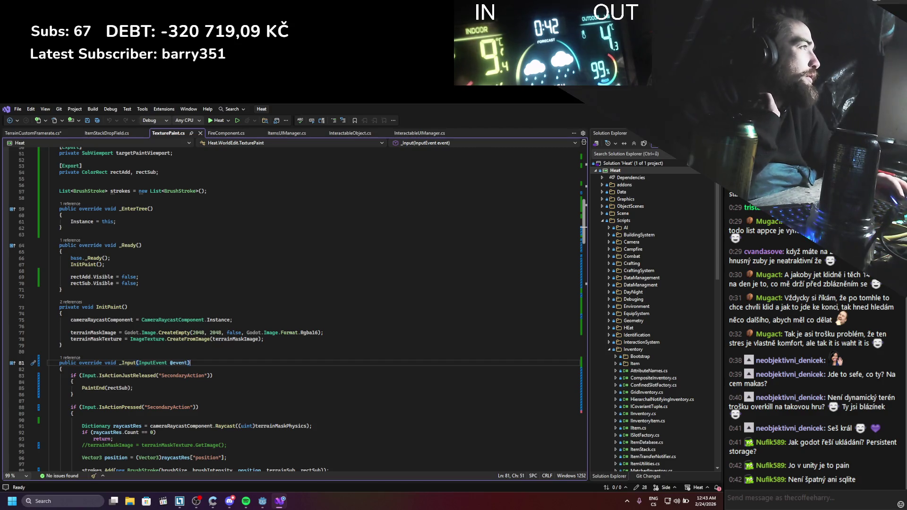
Back in Godot, select the TerrainTextureSaveLoad node to inspect it
key(alt+Tab)
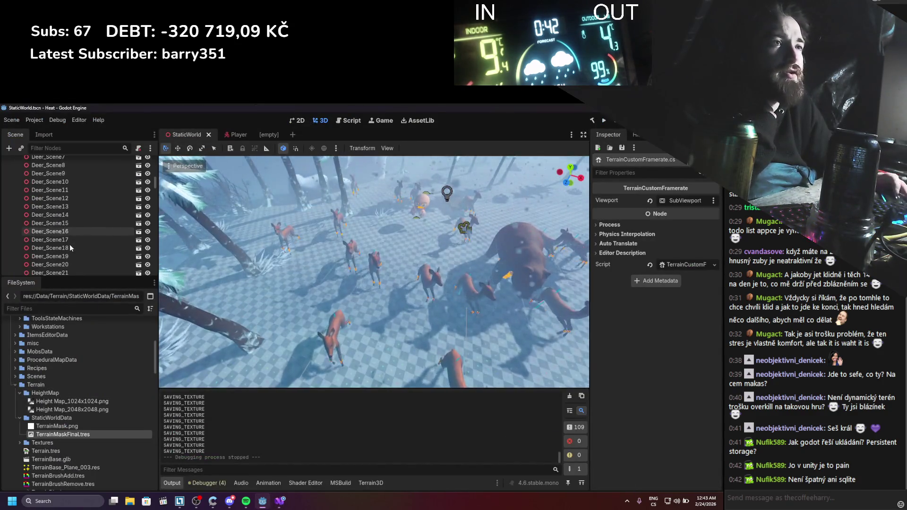
scroll(71, 239, up, 10)
click(78, 240)
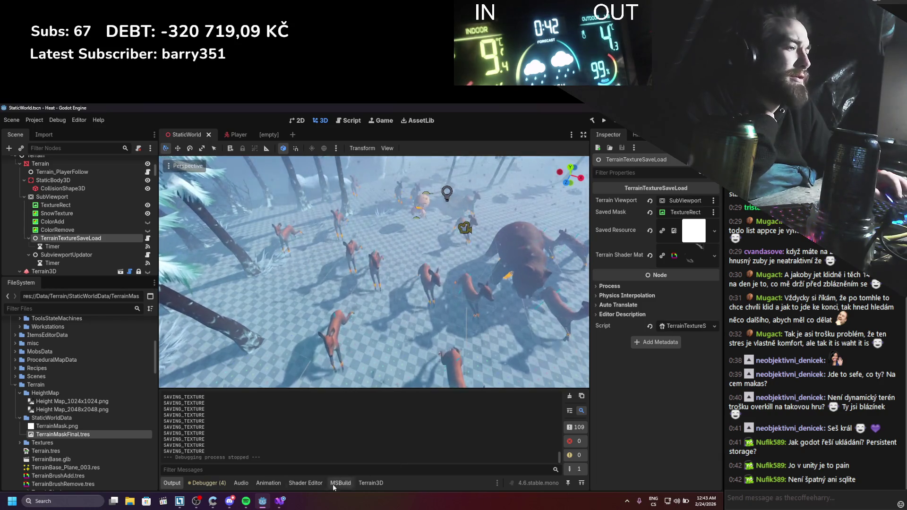
Open and save TerrainCustomFramerate.cs in Visual Studio, then return to Godot
click(279, 503)
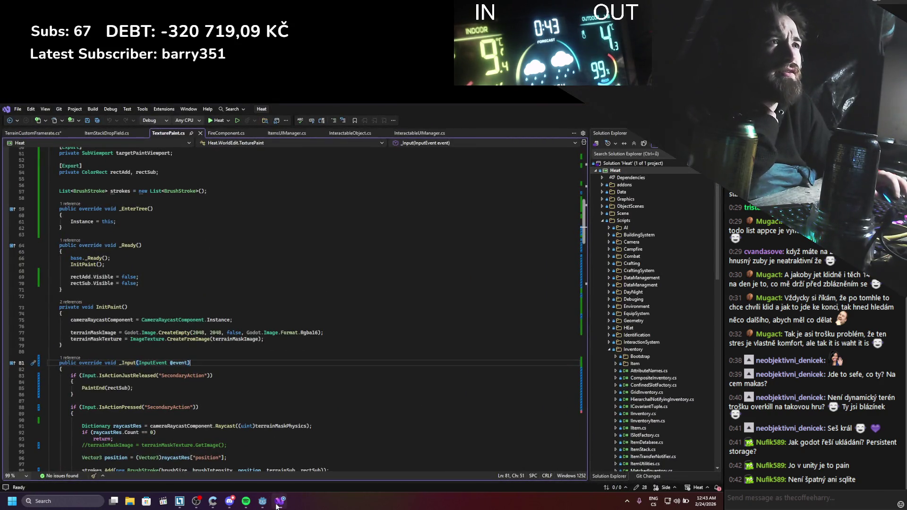
click(279, 503)
click(279, 503)
key(ctrl+Tab)
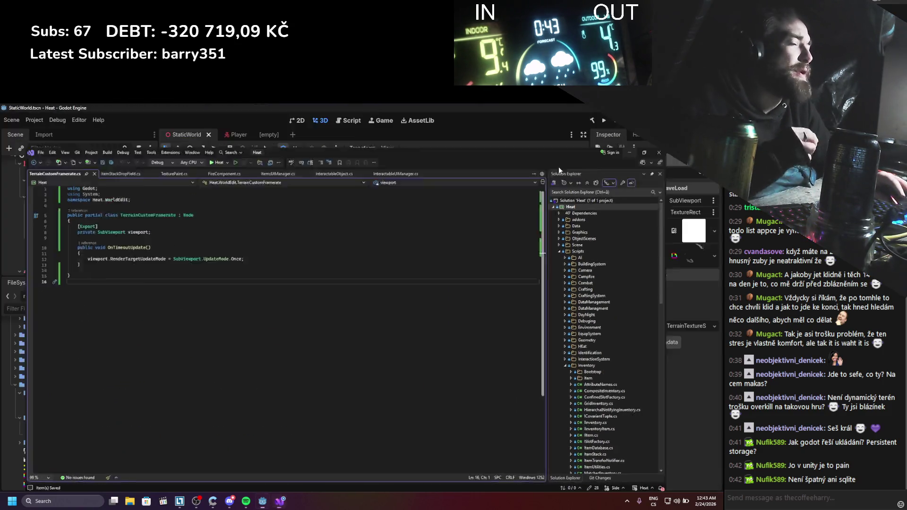
key(alt+Tab)
Select TexturePaint, widen the Inspector to review its Mat shader material, then restore the width
scroll(74, 234, down, 20)
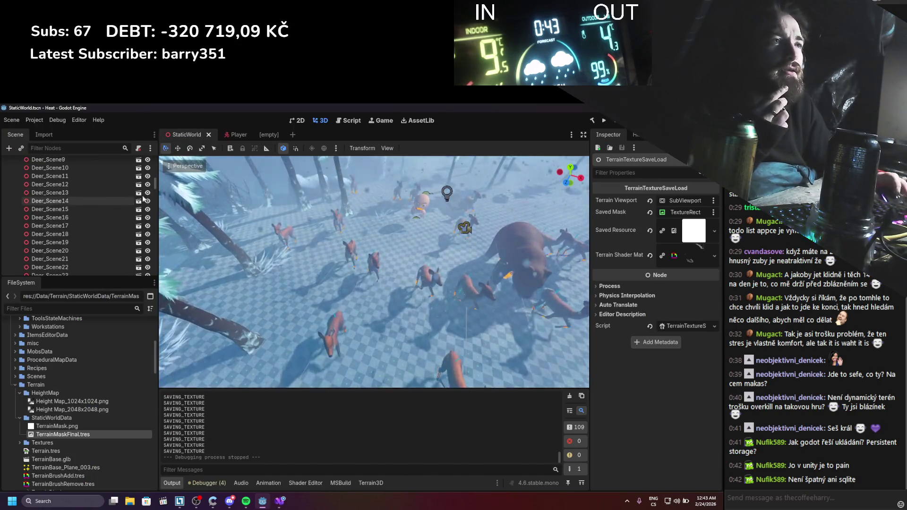
click(71, 260)
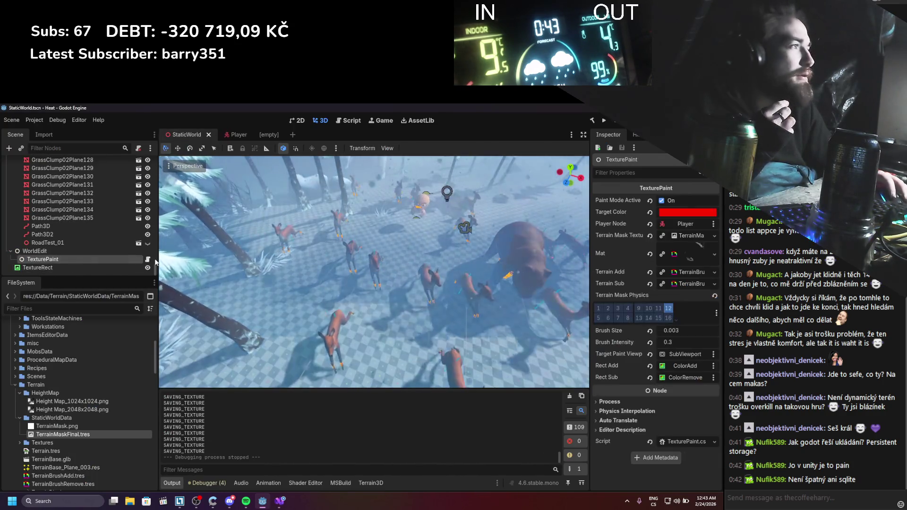
mouse_move(589, 301)
mouse_down()
mouse_move(512, 291)
mouse_move(508, 277)
mouse_move(502, 285)
mouse_up()
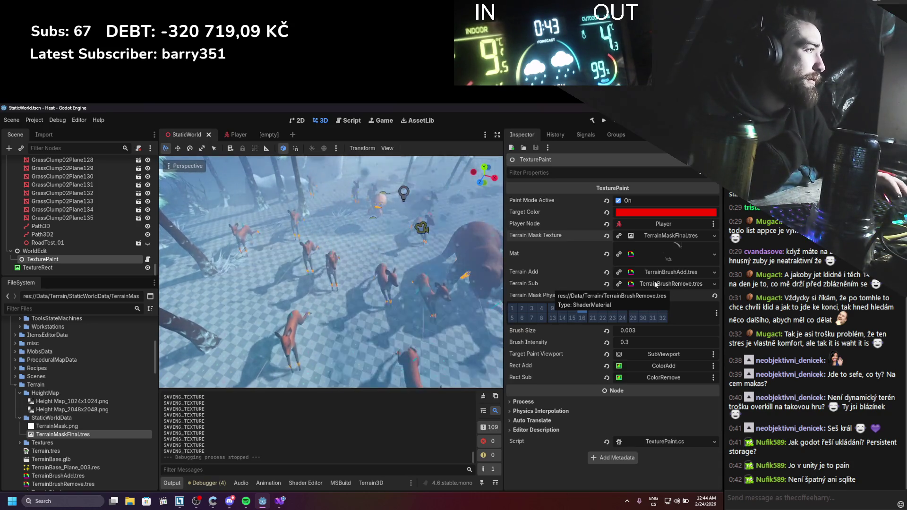
click(661, 249)
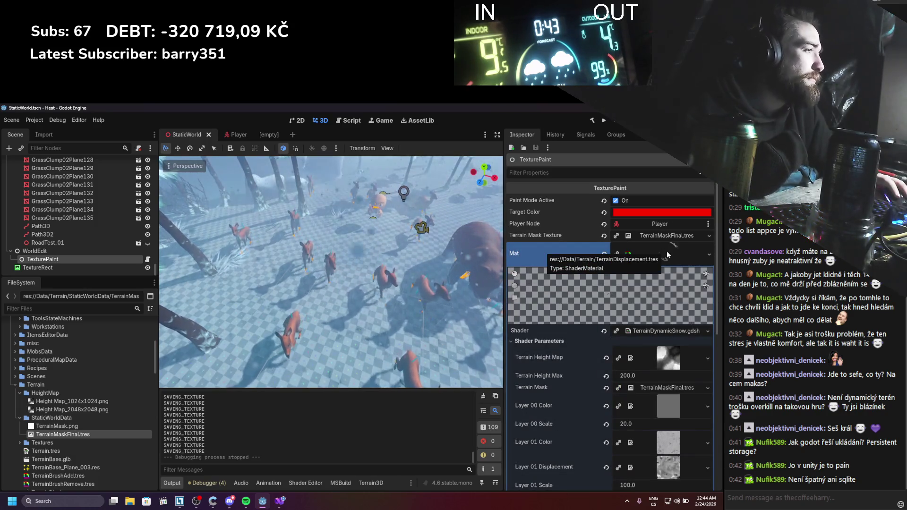
click(667, 251)
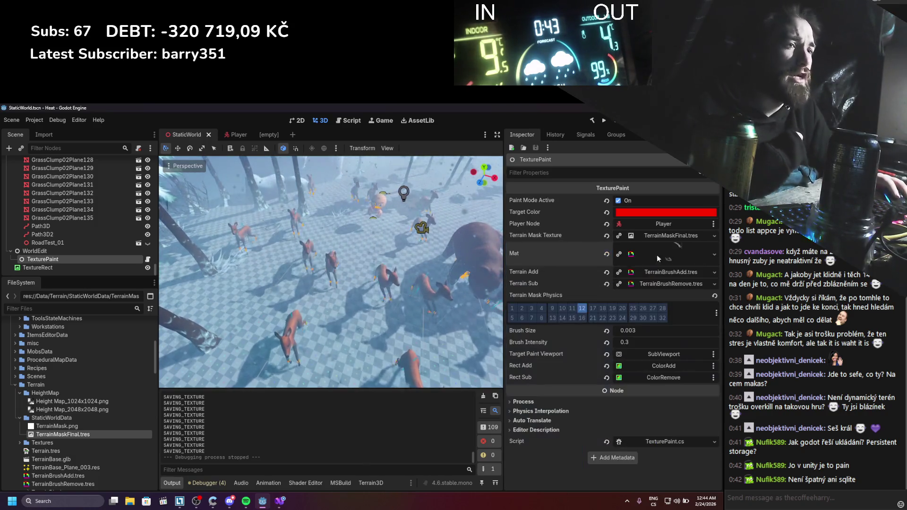
scroll(289, 377, down, 5)
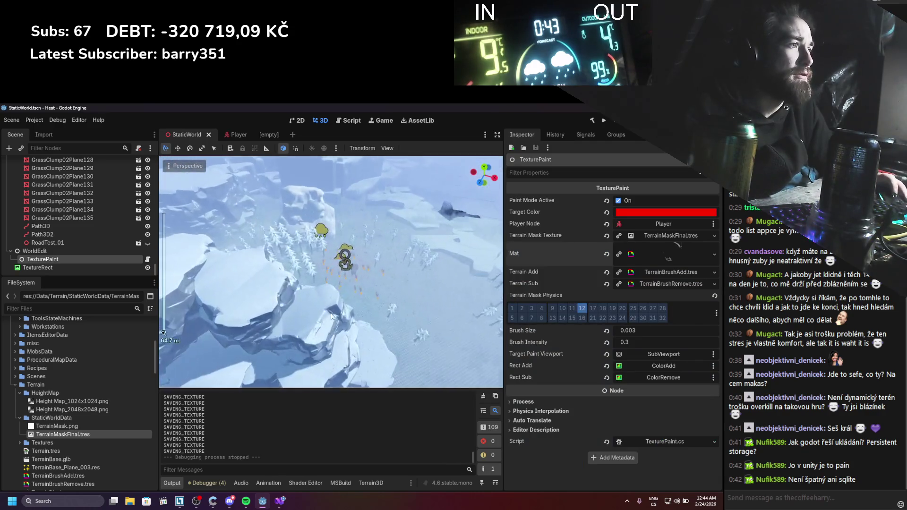
scroll(332, 313, up, 5)
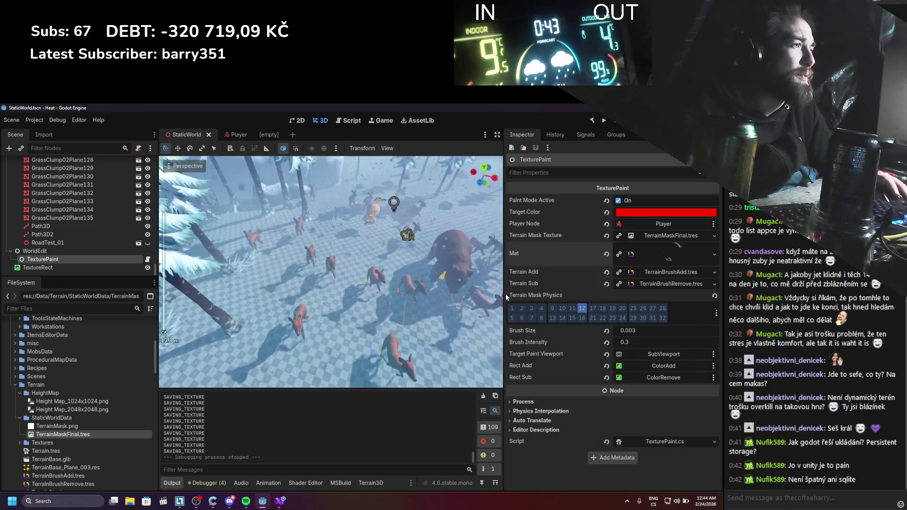
drag(502, 291, 576, 291)
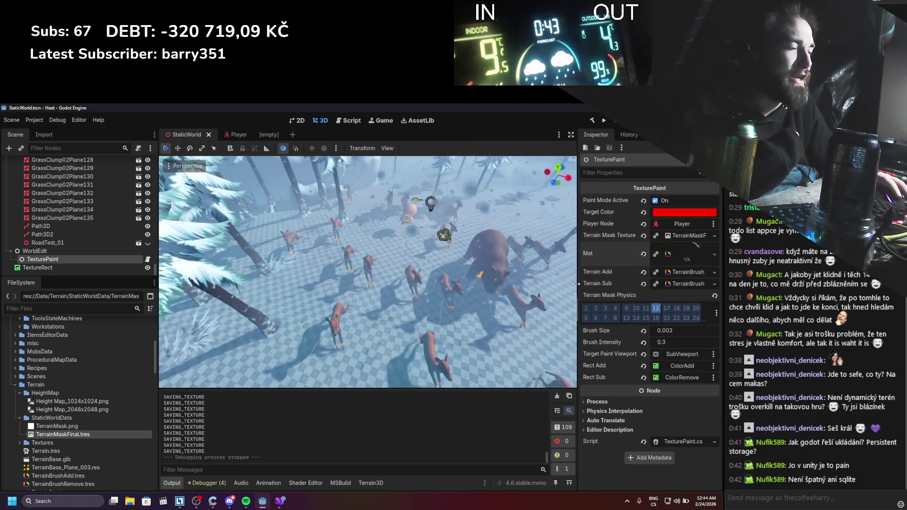
Open TerrainMaskFinal.tres, then TerrainMask.png to view its 2048×2048 texture details
scroll(106, 226, up, 10)
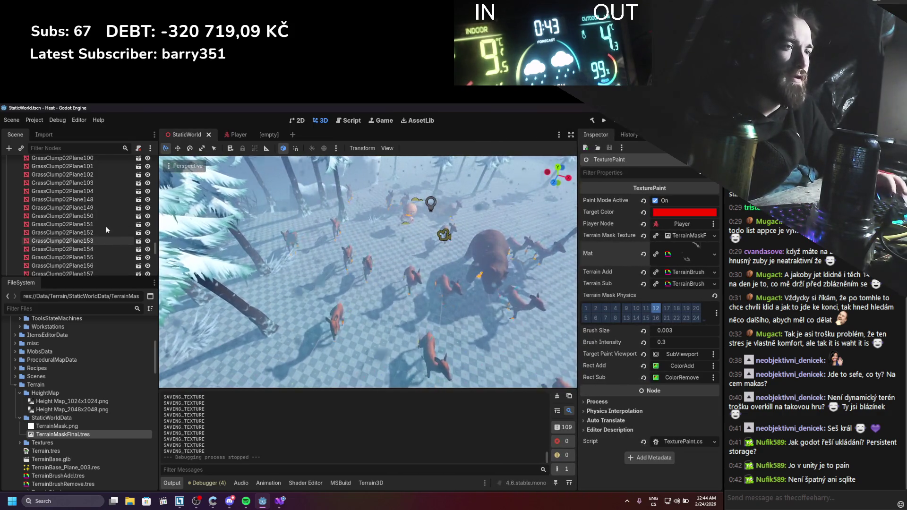
scroll(105, 225, up, 5)
double_click(58, 435)
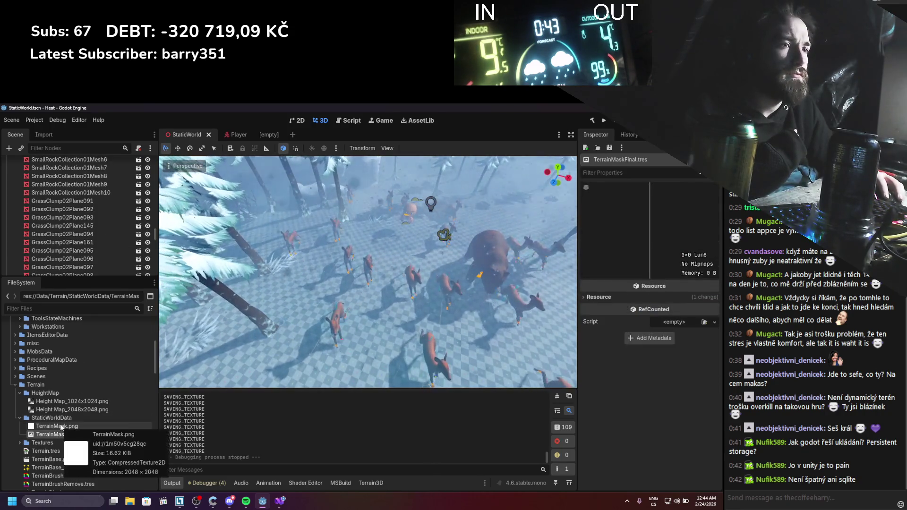
double_click(61, 426)
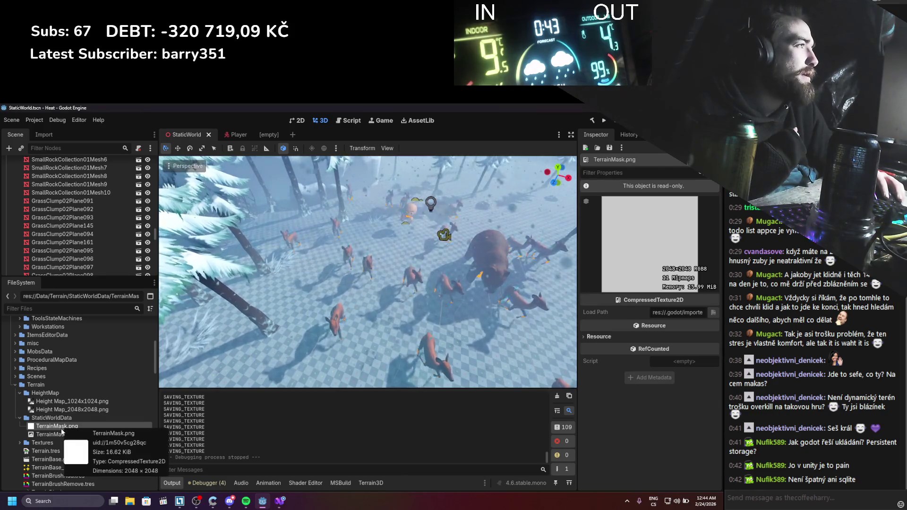
scroll(29, 239, down, 10)
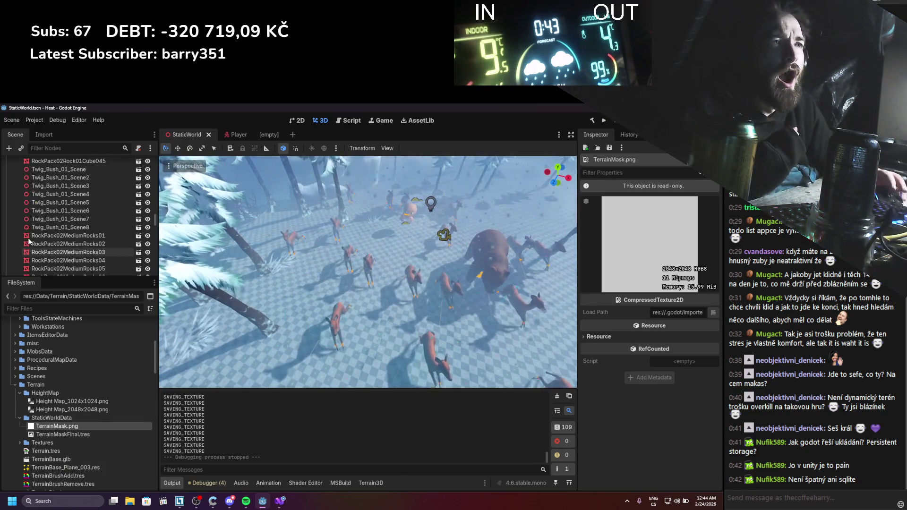
scroll(28, 241, down, 10)
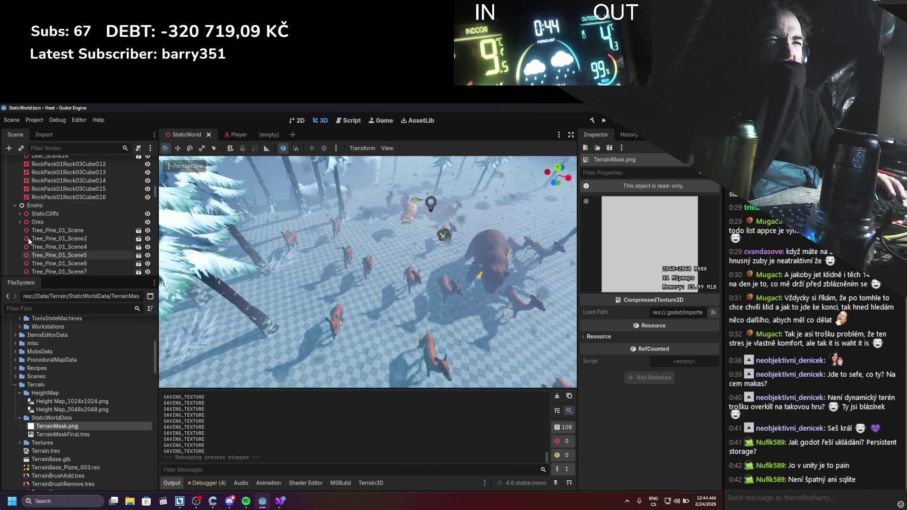
scroll(27, 237, up, 5)
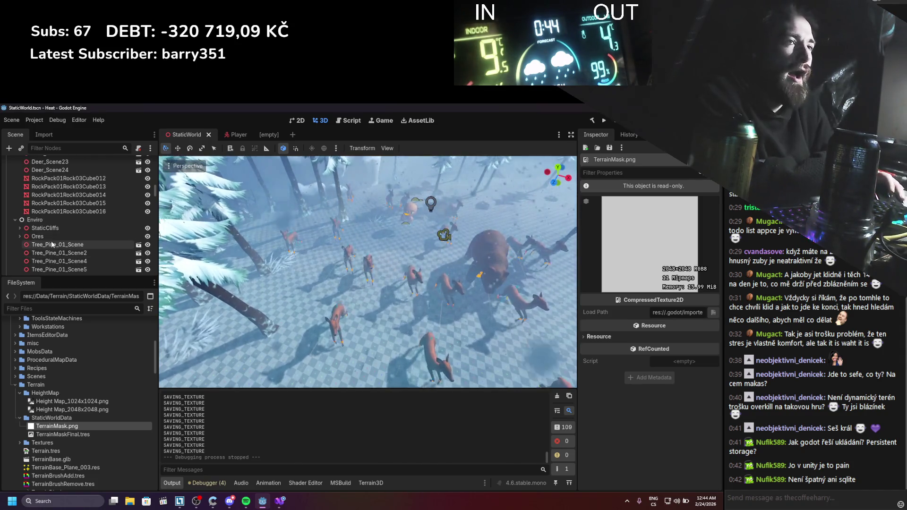
scroll(60, 246, up, 10)
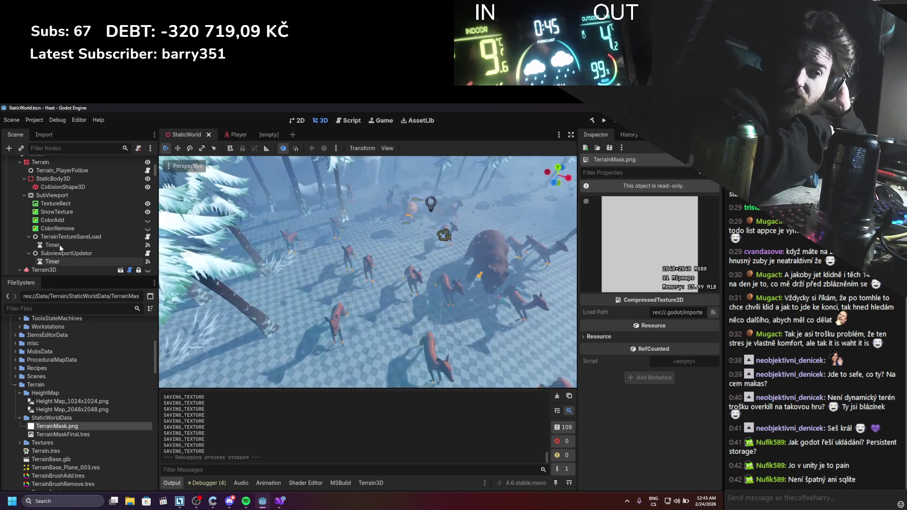
scroll(359, 264, down, 10)
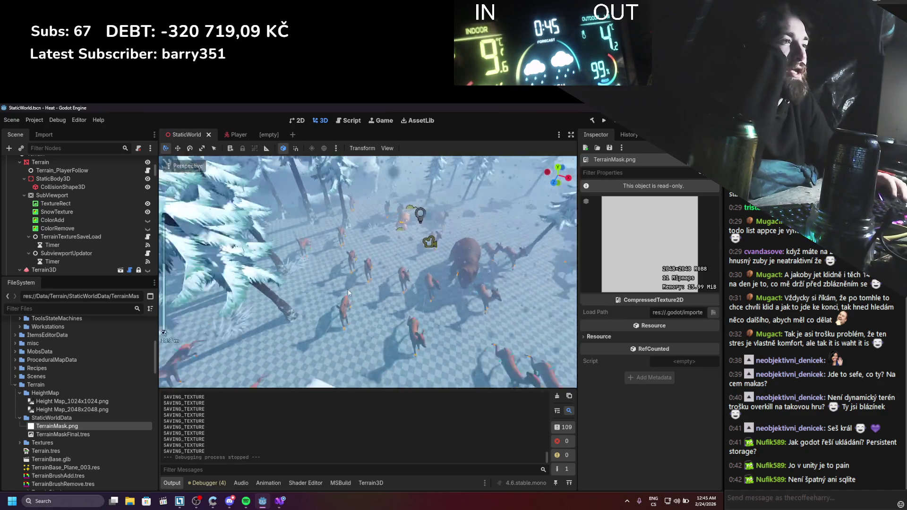
scroll(371, 244, up, 10)
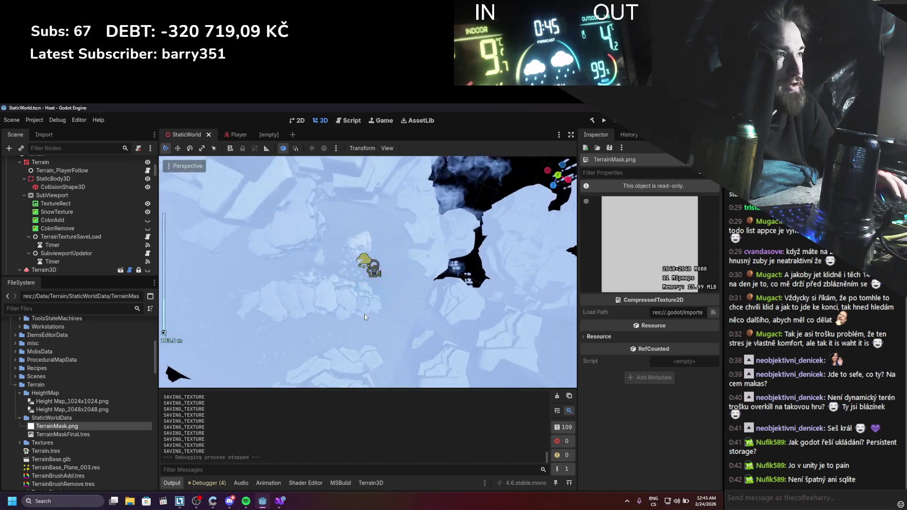
scroll(401, 294, up, 15)
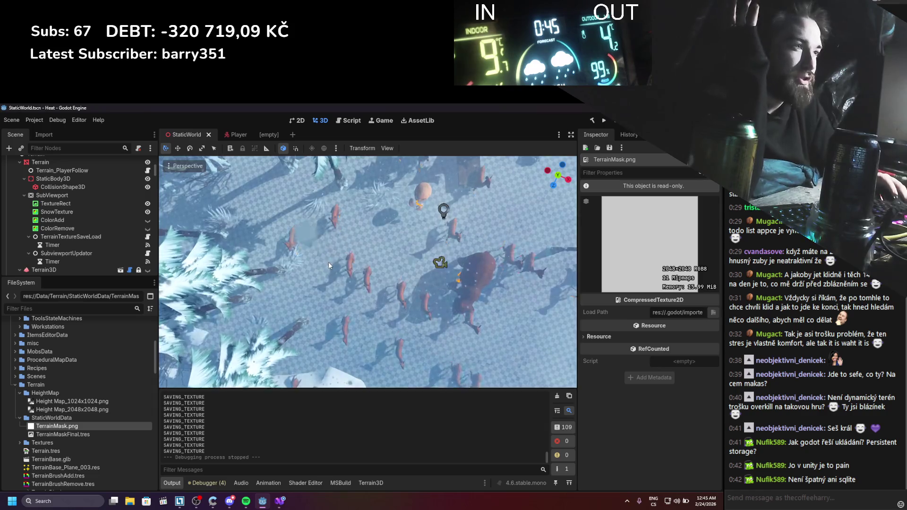
scroll(328, 263, down, 20)
scroll(316, 208, down, 2)
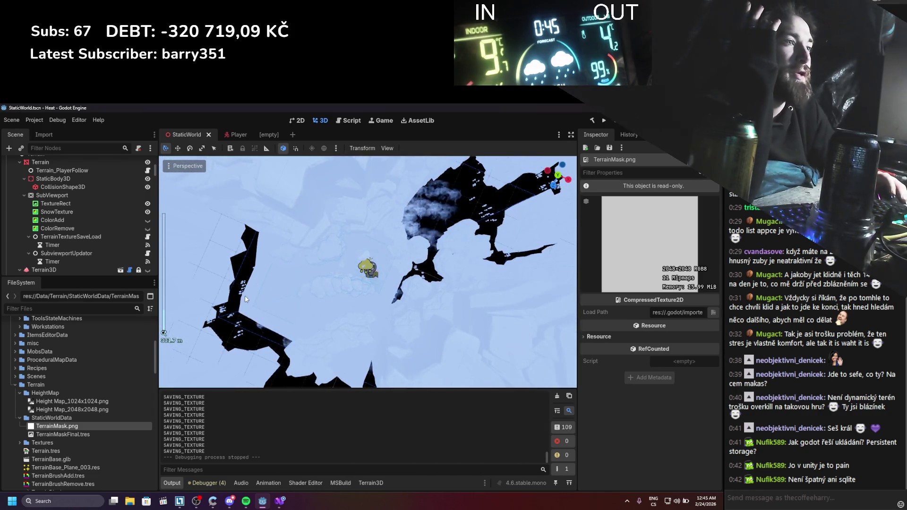
scroll(245, 299, down, 10)
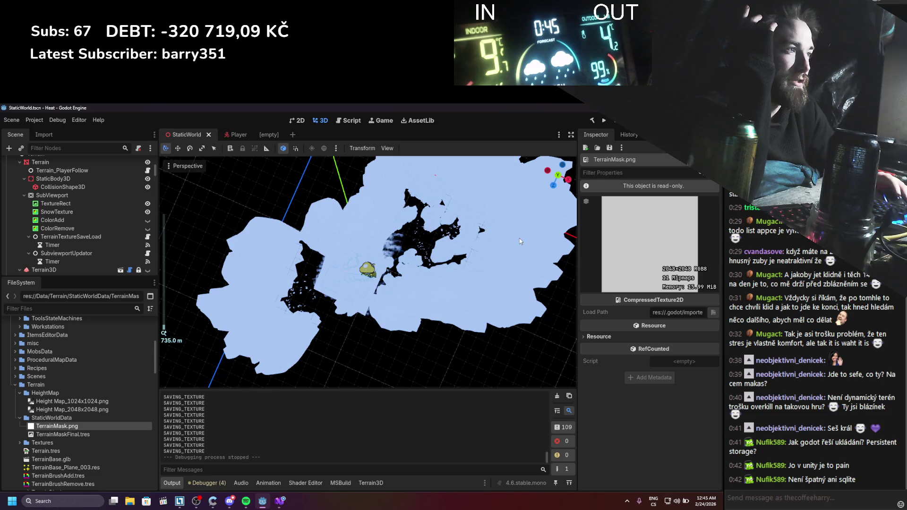
scroll(407, 278, up, 4)
scroll(312, 288, up, 20)
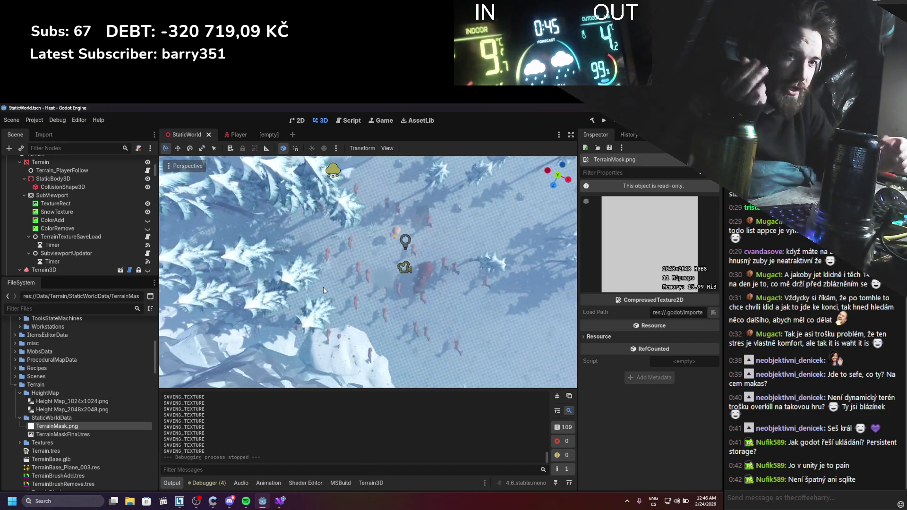
scroll(369, 255, up, 6)
scroll(370, 258, up, 5)
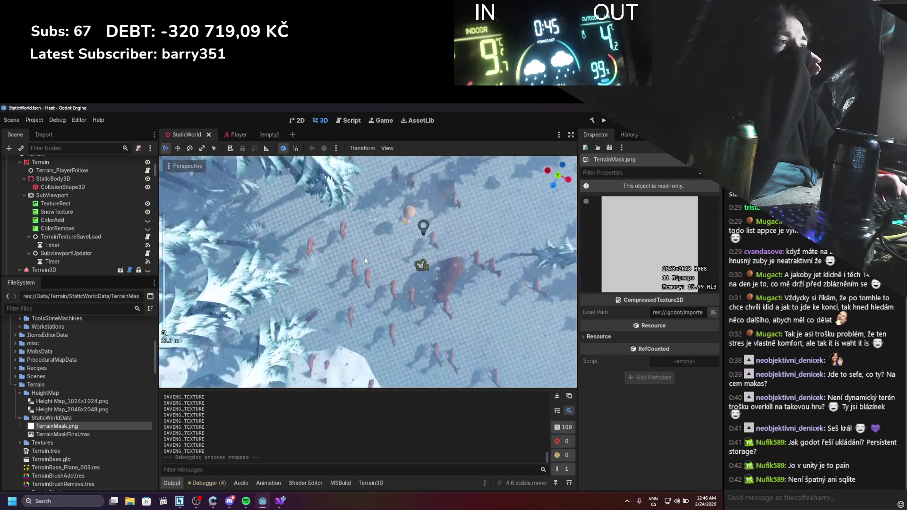
mouse_move(367, 255)
mouse_down()
mouse_move(358, 274)
mouse_move(332, 235)
mouse_move(349, 282)
mouse_move(336, 271)
mouse_move(349, 270)
mouse_up()
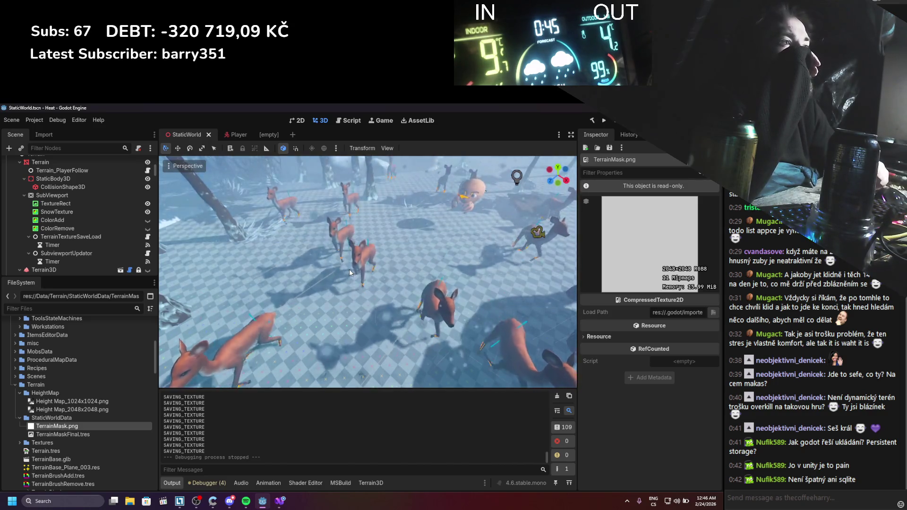
scroll(350, 268, down, 5)
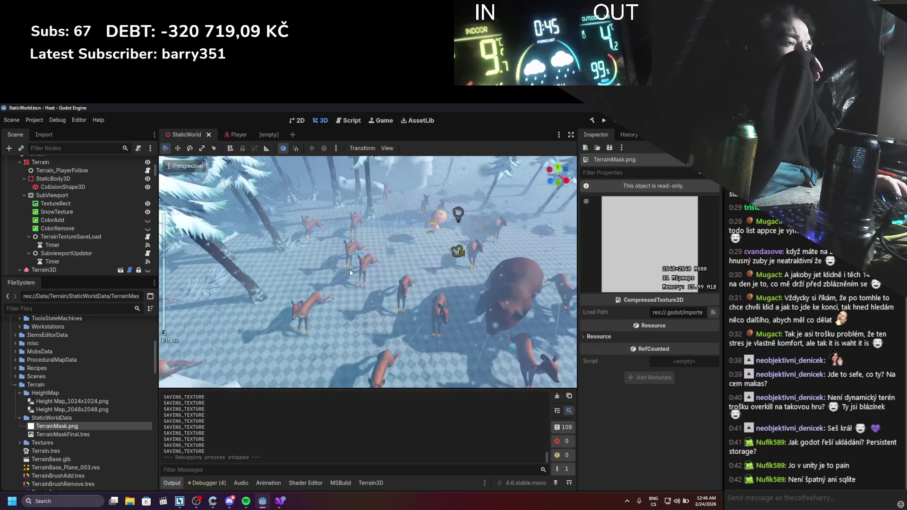
scroll(349, 269, down, 5)
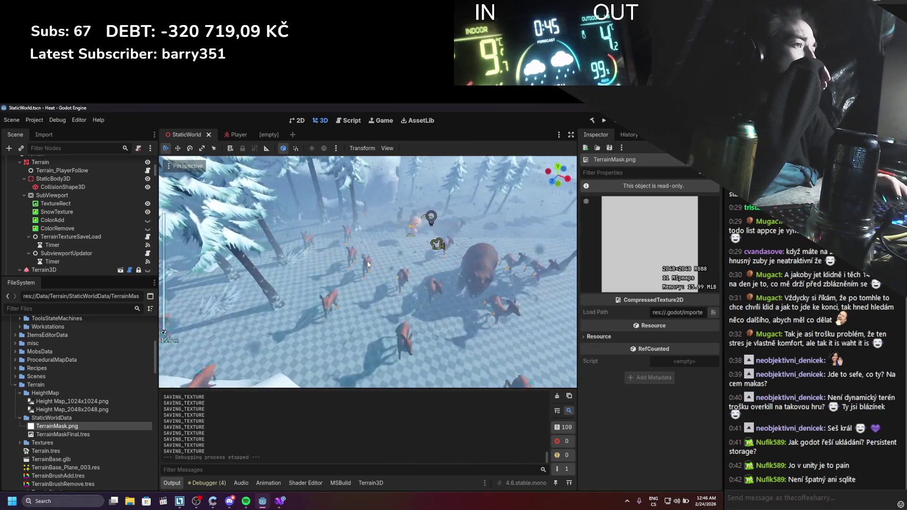
scroll(370, 262, up, 4)
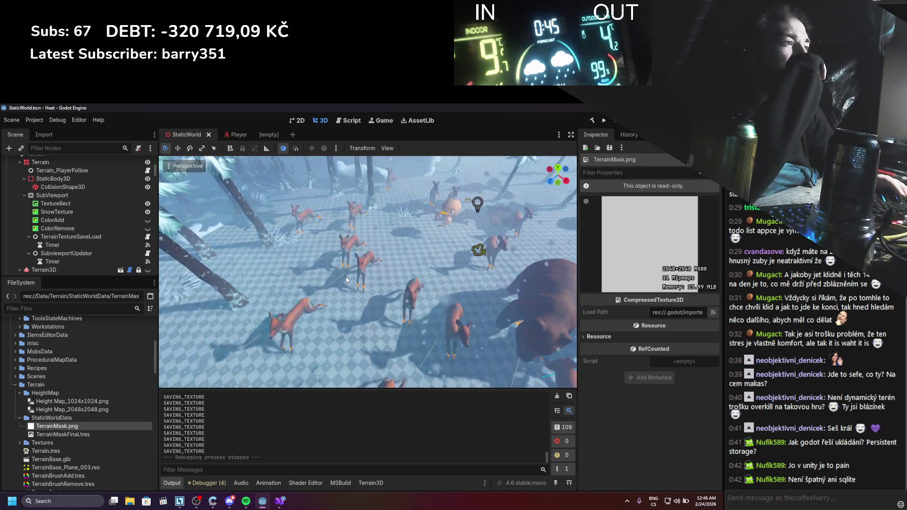
scroll(346, 279, down, 8)
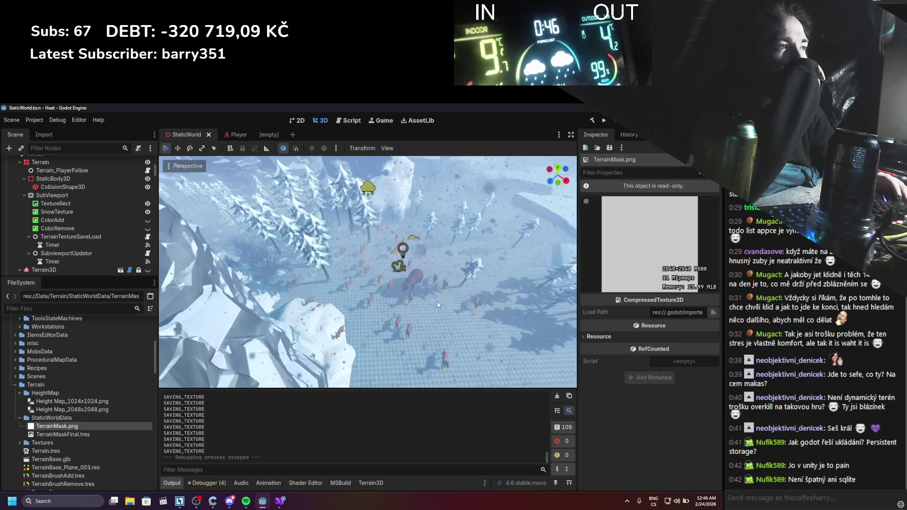
scroll(317, 302, up, 10)
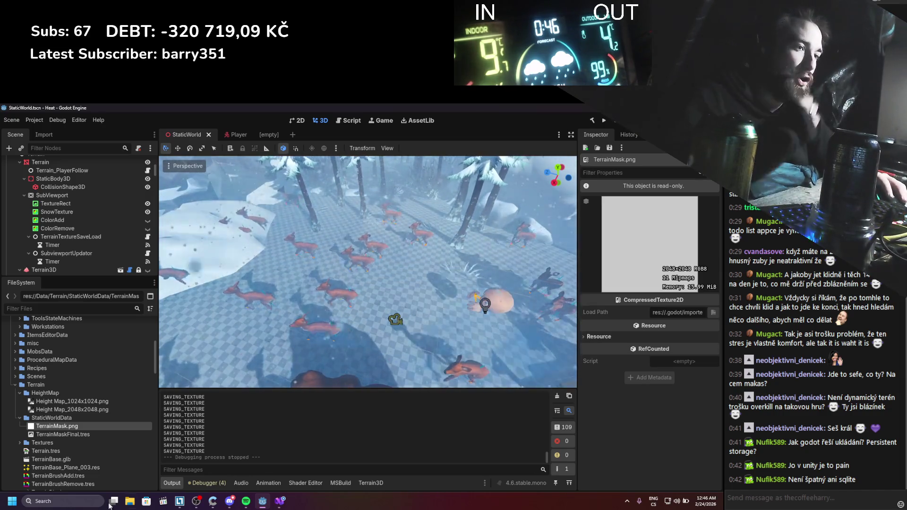
Launch Firefox from Windows search
click(63, 502)
text(mo)
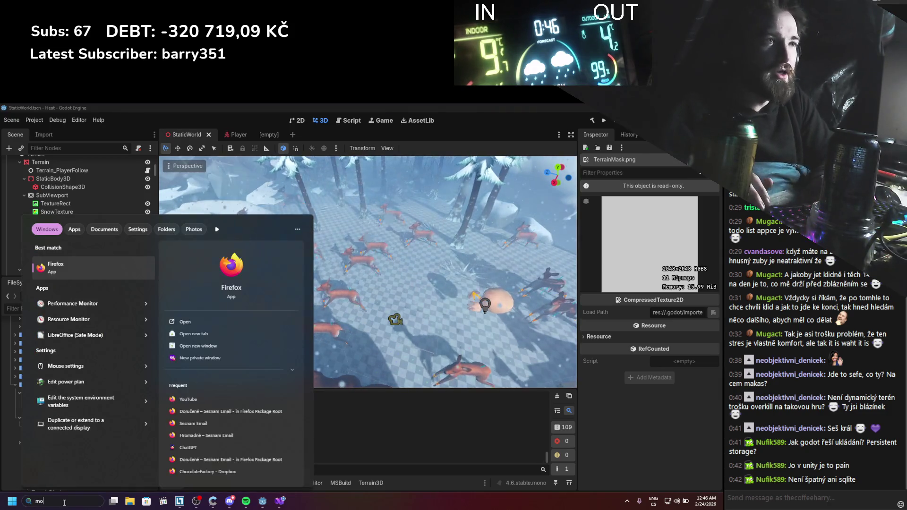
key(Return)
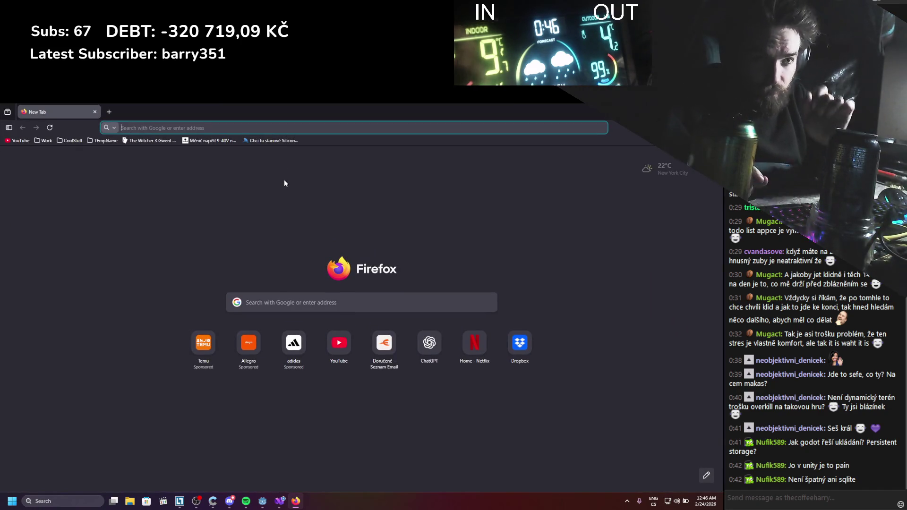
Search Google for 'godot layer texture'
text(godot la)
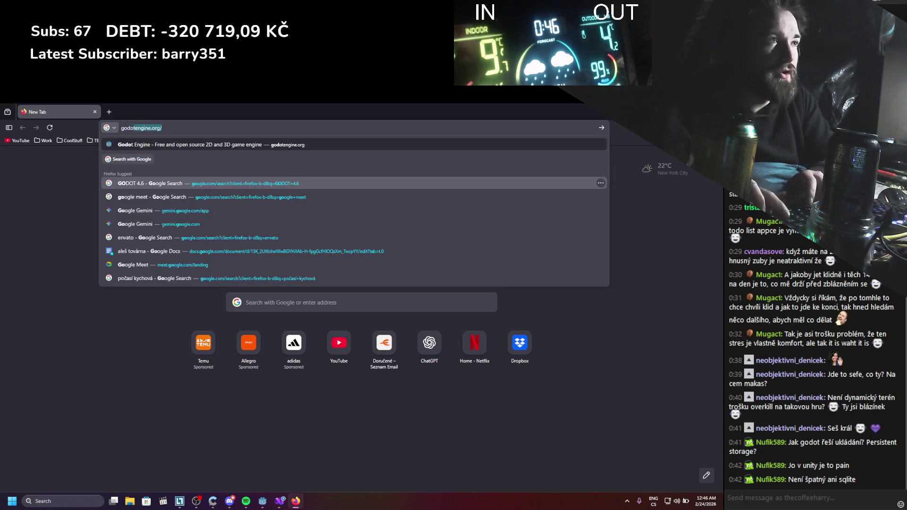
key(BackSpace)
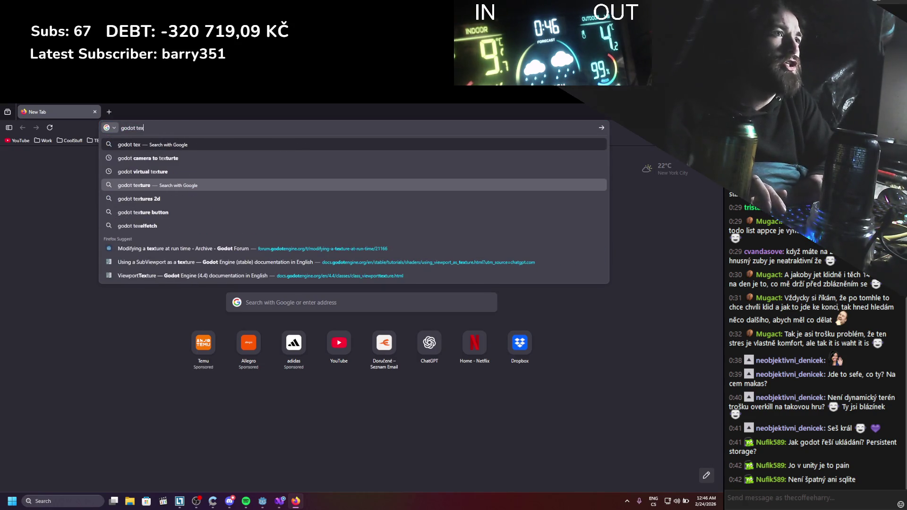
text(ayer)
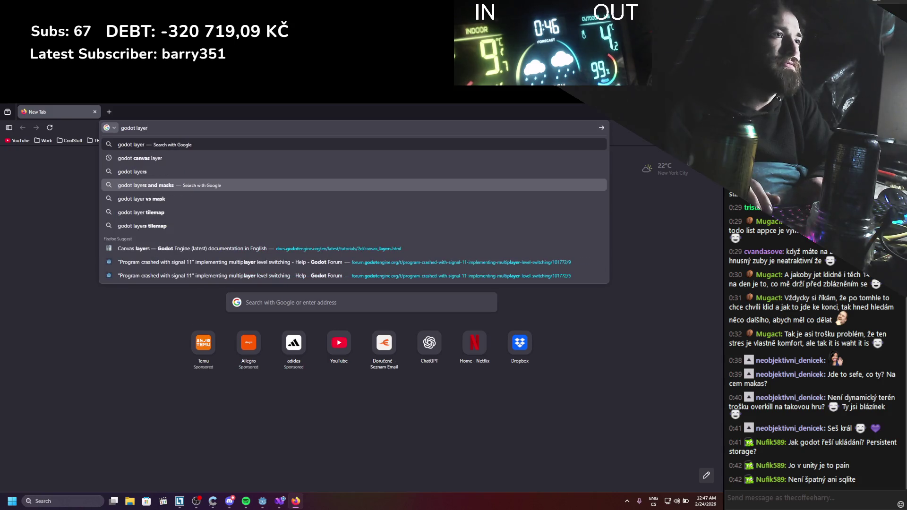
text( texture)
key(Return)
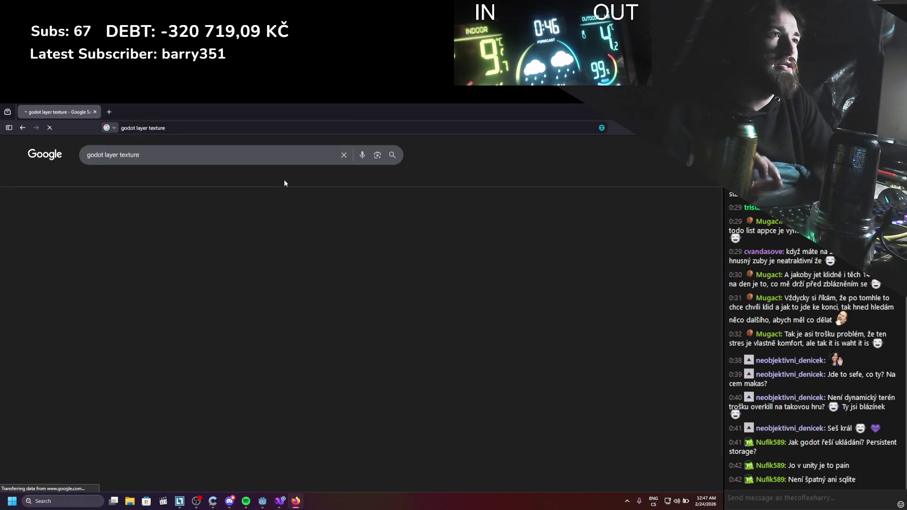
Open the TextureLayered docs result in a new tab, scroll through it, then switch back to Godot
middle_click(137, 220)
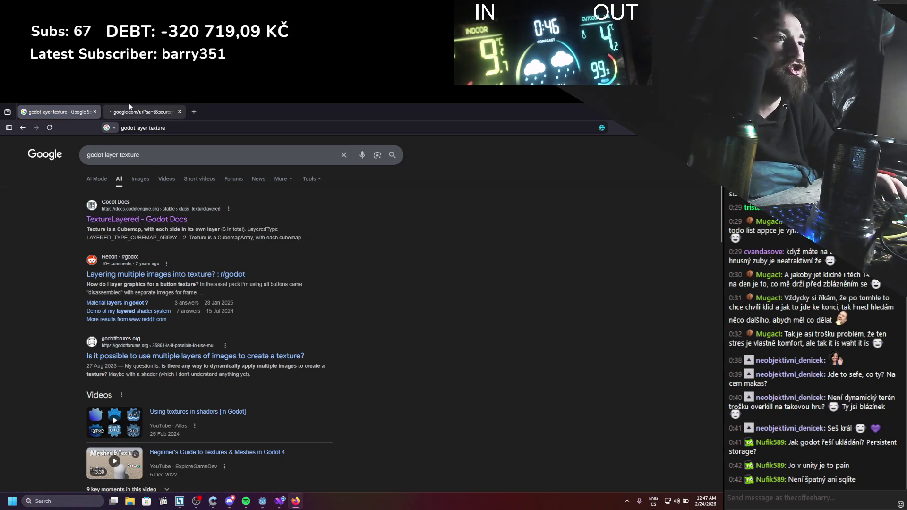
click(130, 106)
scroll(309, 260, down, 3)
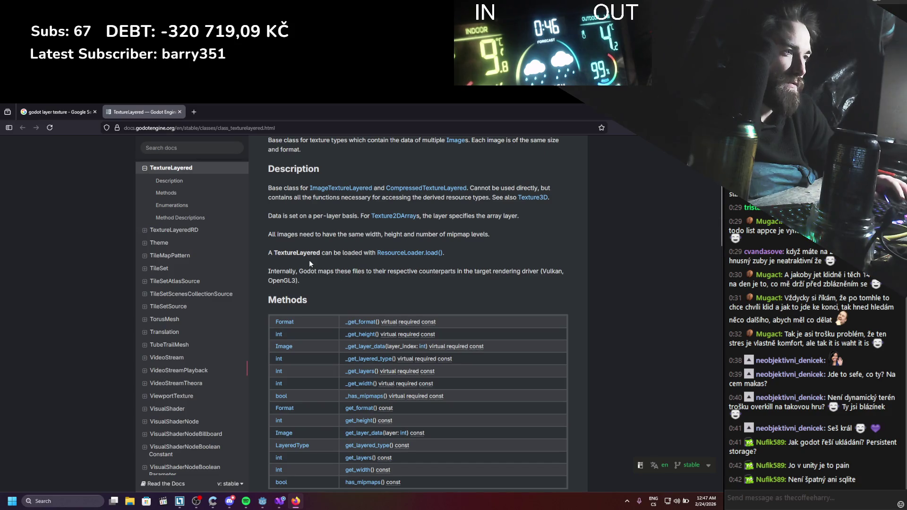
scroll(309, 259, up, 3)
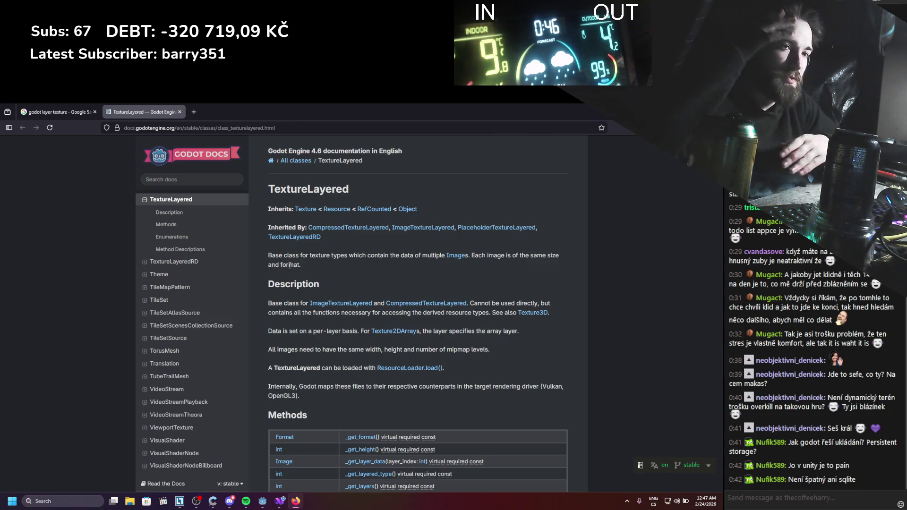
scroll(330, 296, down, 3)
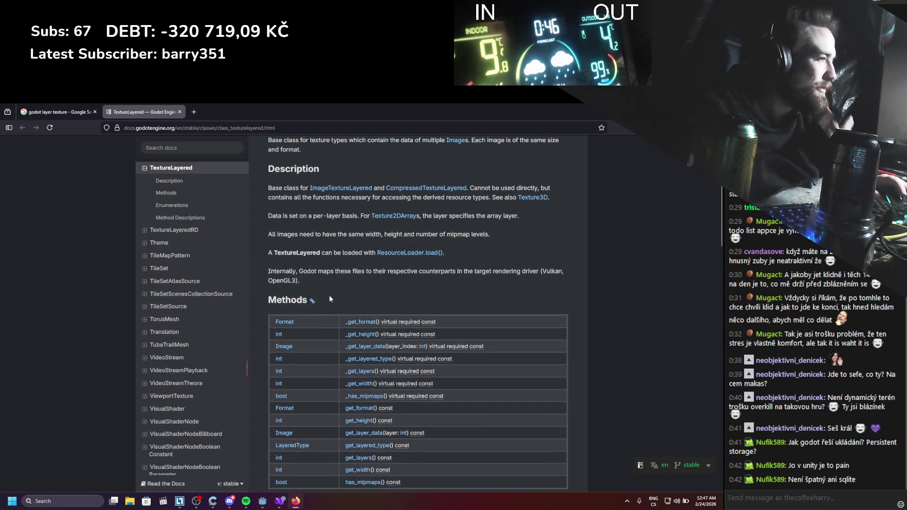
scroll(328, 294, down, 3)
scroll(326, 296, down, 5)
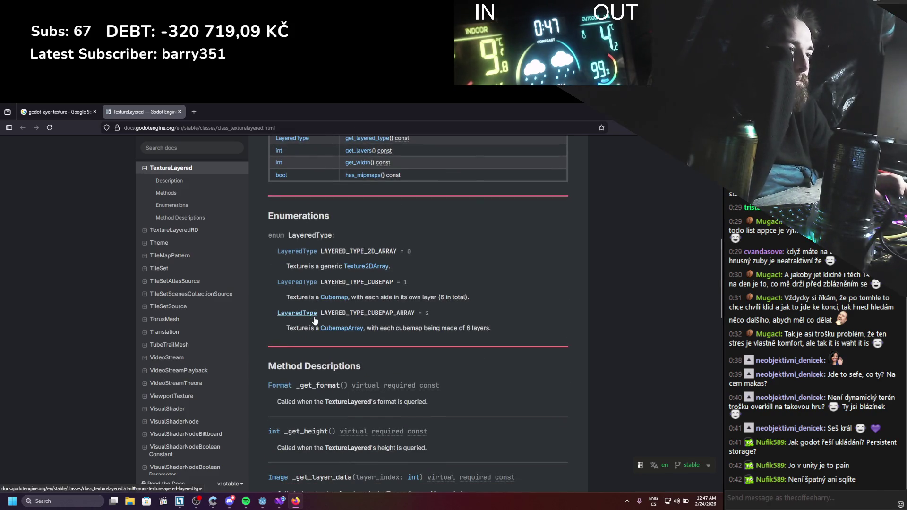
scroll(319, 348, up, 4)
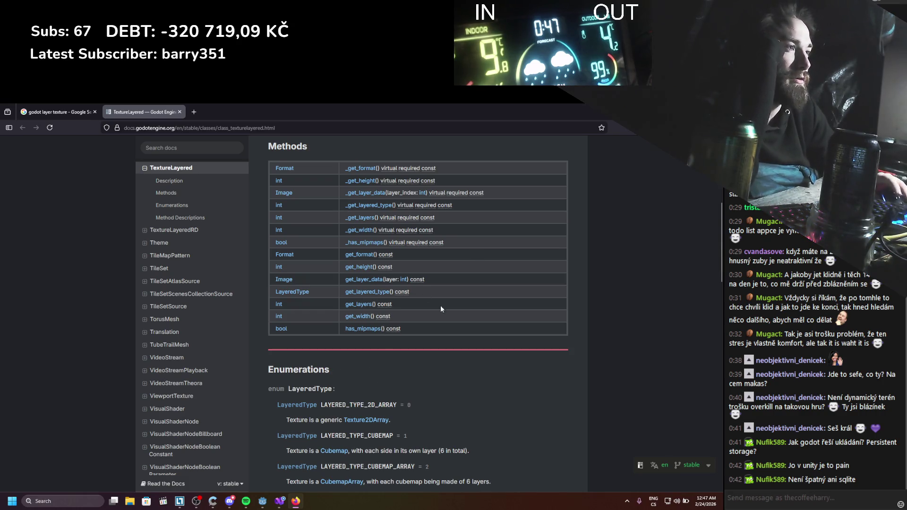
scroll(440, 305, up, 7)
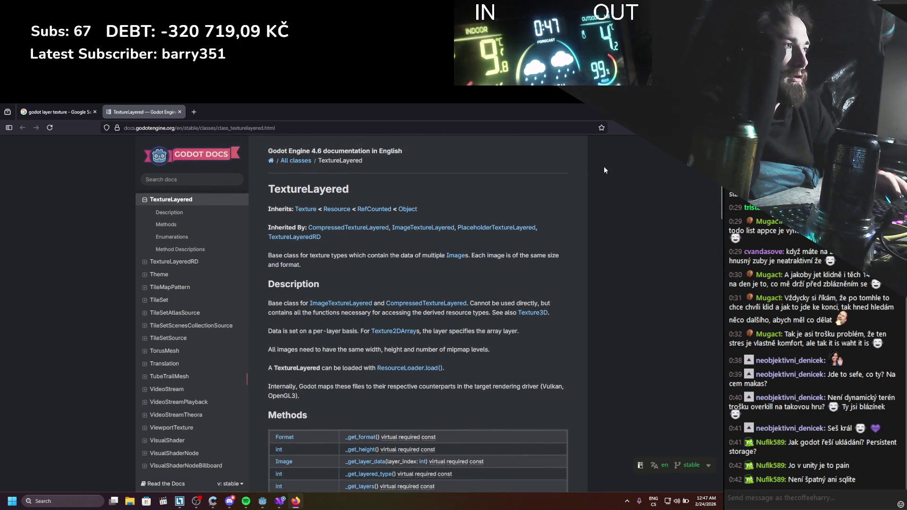
key(alt+Tab)
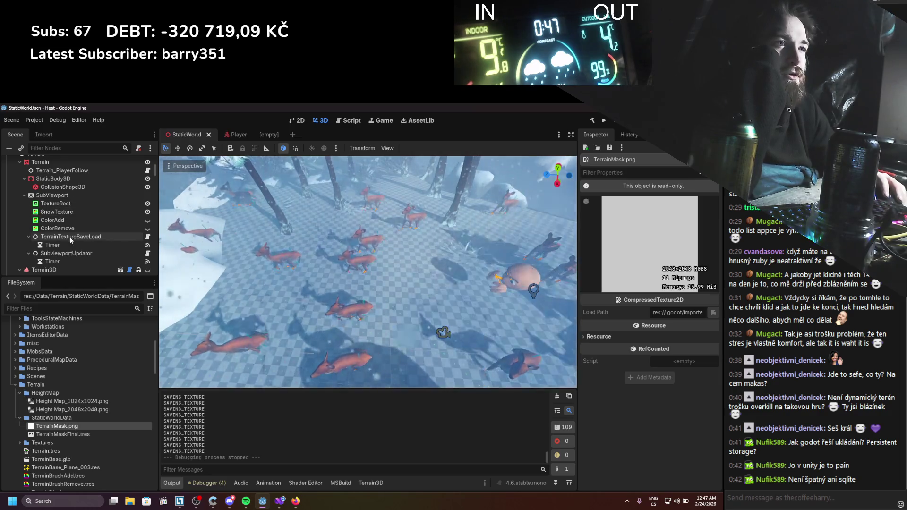
Select Terrain, widen the Inspector so shader parameter names are readable, then switch to Visual Studio
scroll(69, 240, up, 1)
scroll(68, 243, up, 4)
click(69, 231)
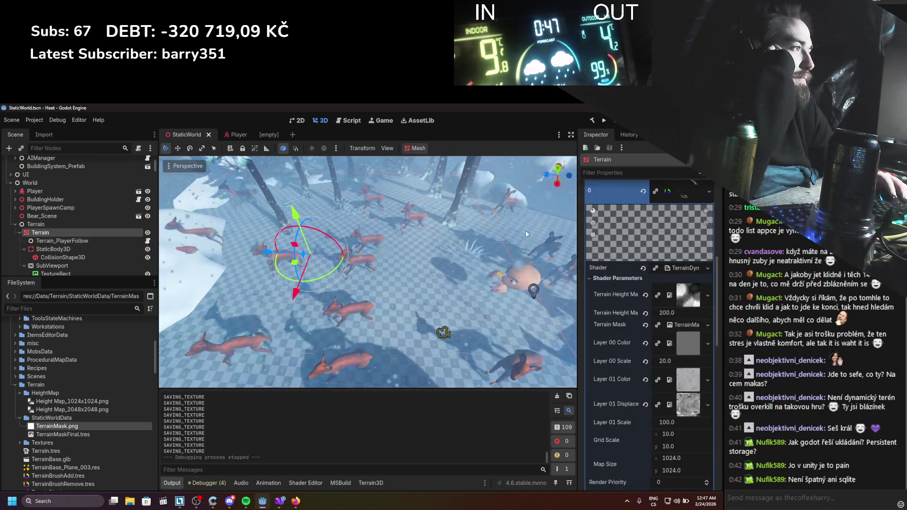
drag(580, 307, 510, 301)
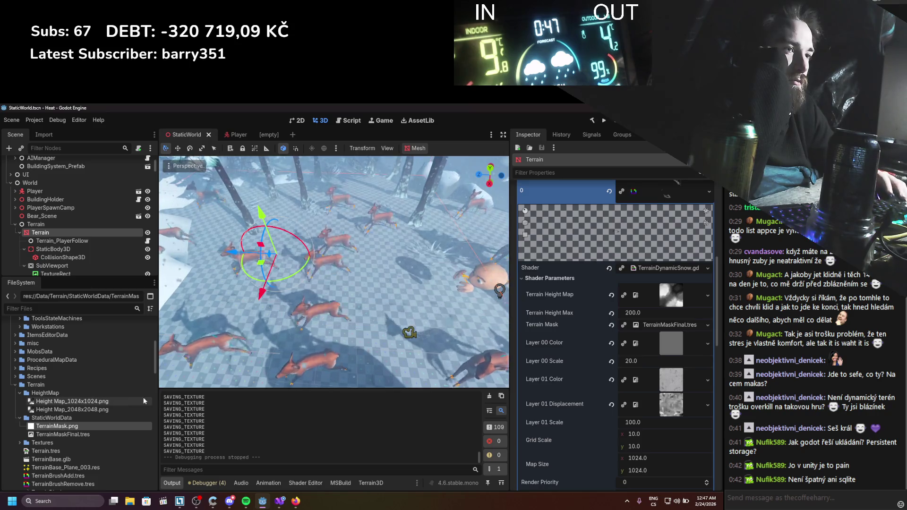
click(280, 501)
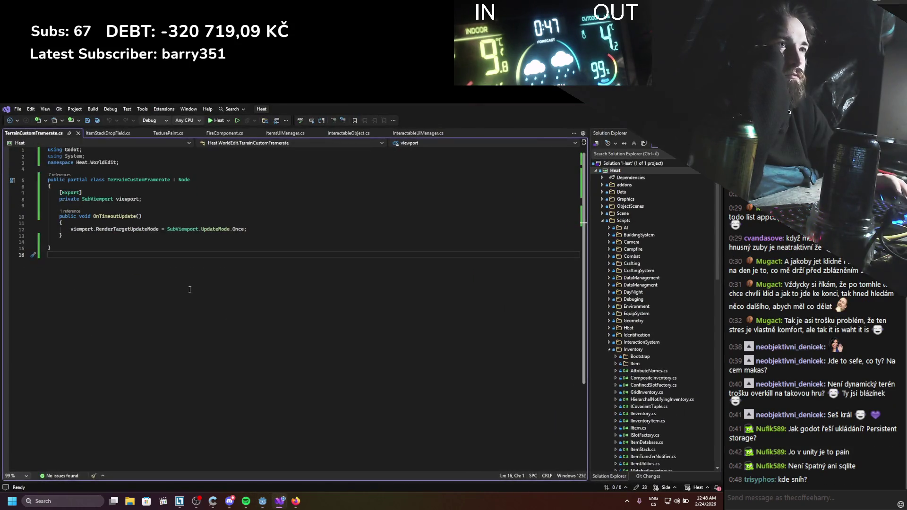
Open TexturePaint.cs and read through the mask texture creation code
click(167, 134)
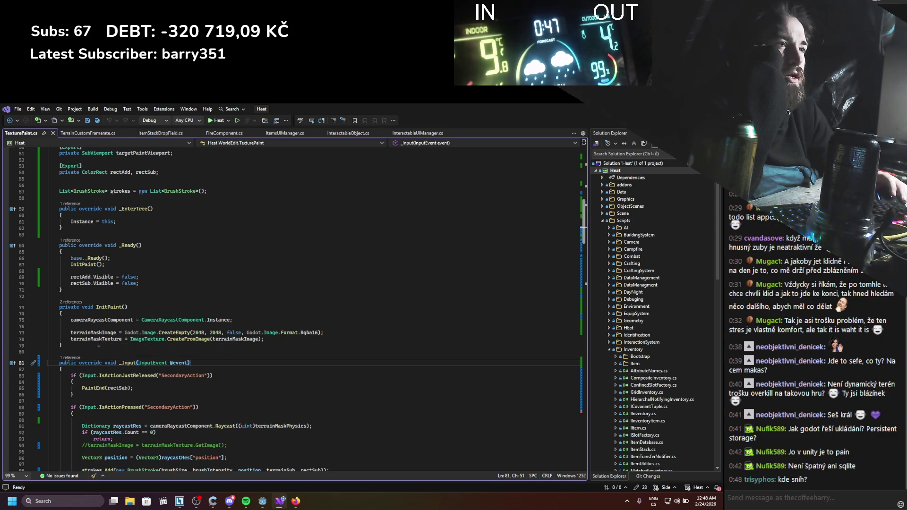
click(97, 339)
scroll(99, 339, up, 9)
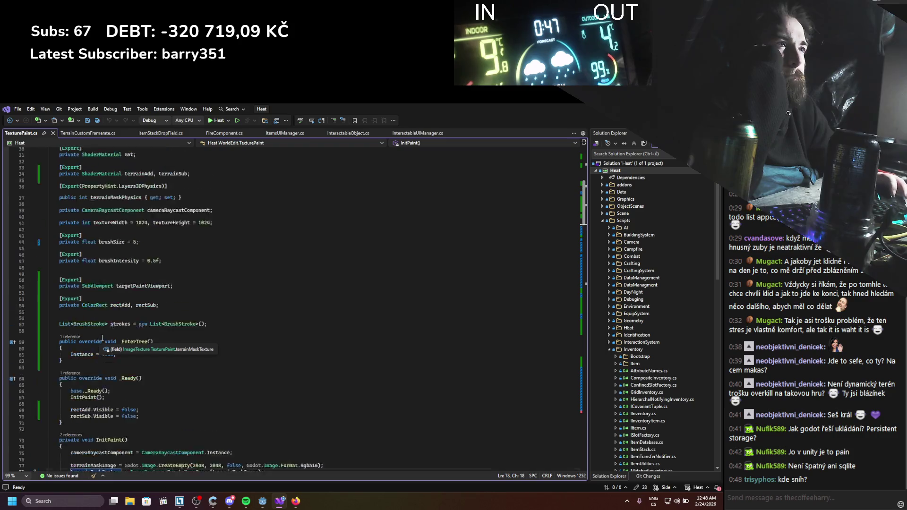
scroll(102, 338, up, 4)
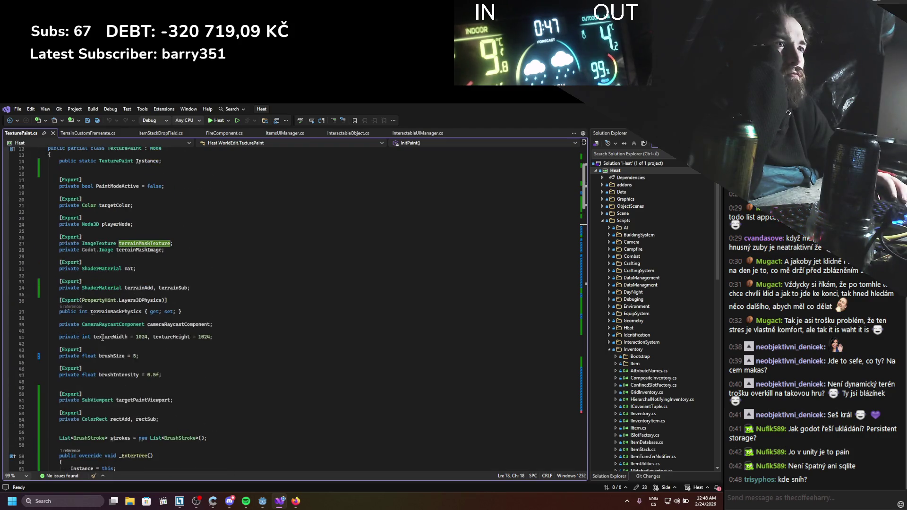
scroll(103, 337, down, 3)
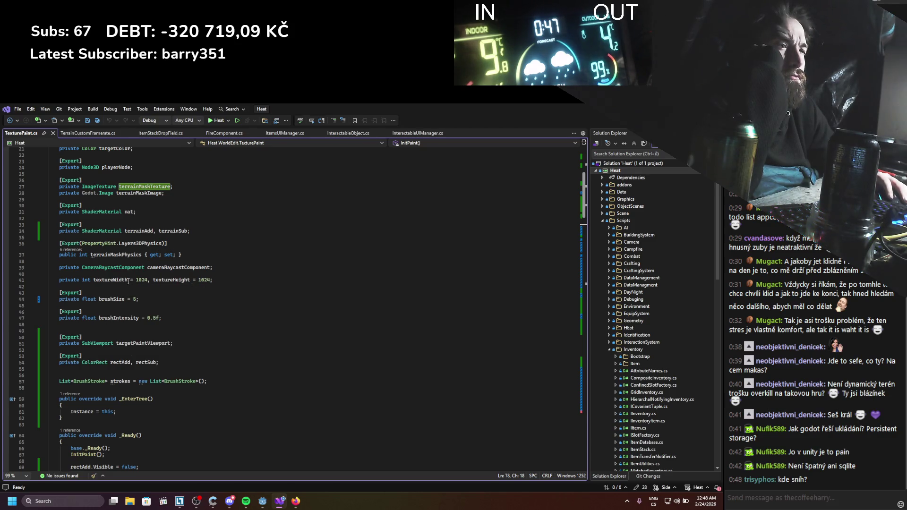
scroll(137, 325, down, 5)
scroll(151, 320, down, 20)
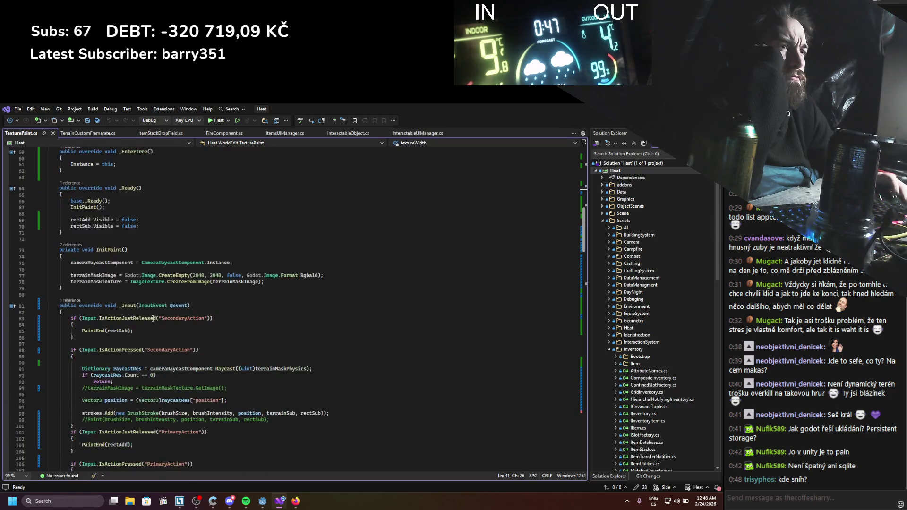
scroll(153, 310, down, 7)
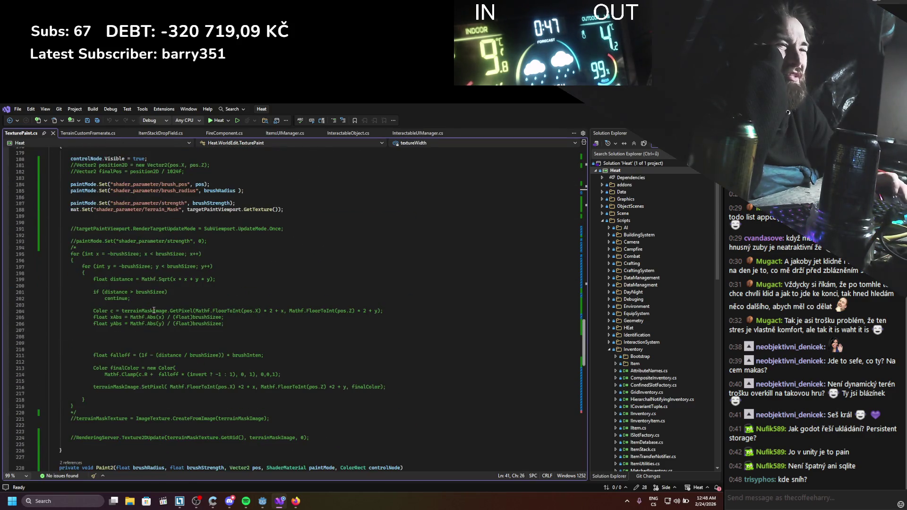
Scroll back up through the script's fields, then build and run the game from Godot with F5
scroll(154, 310, up, 14)
scroll(154, 310, down, 5)
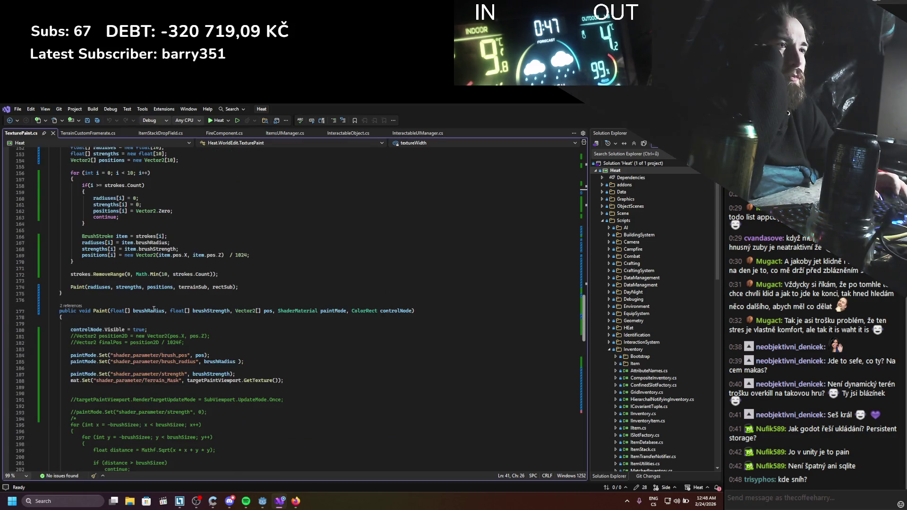
scroll(153, 309, up, 16)
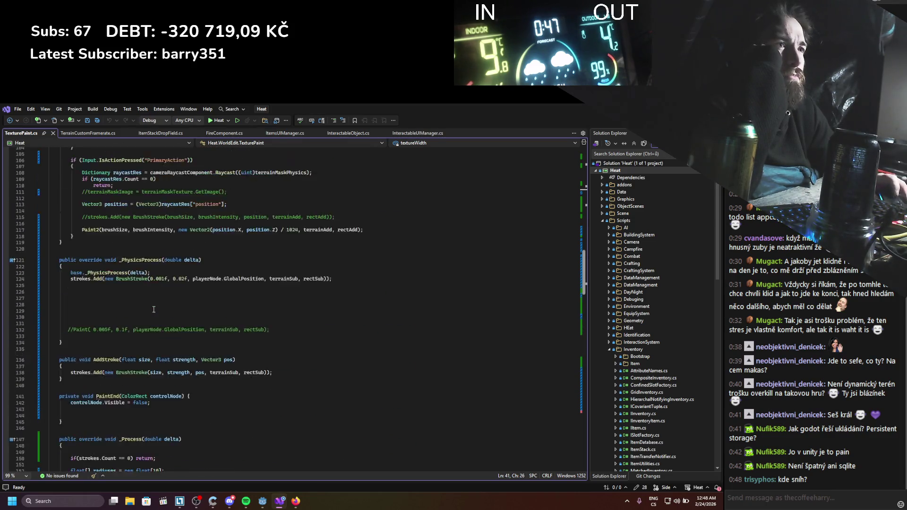
scroll(154, 309, up, 12)
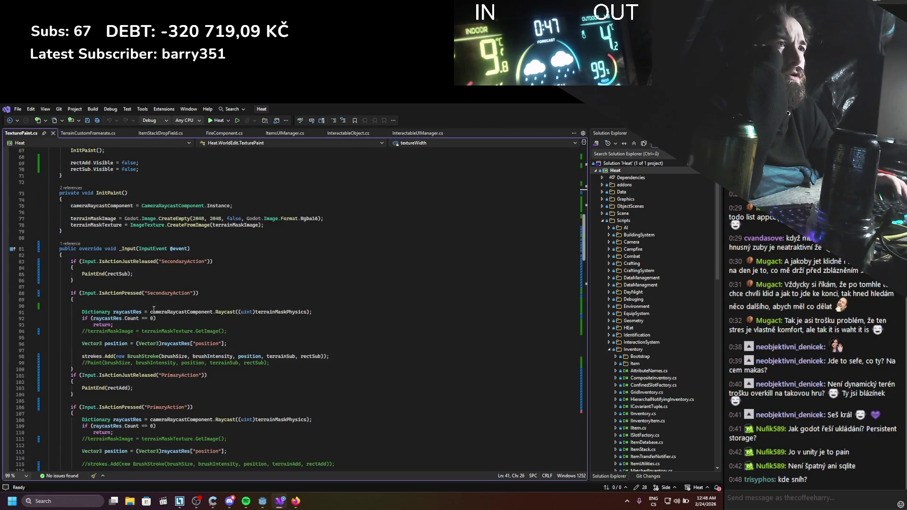
scroll(154, 310, up, 4)
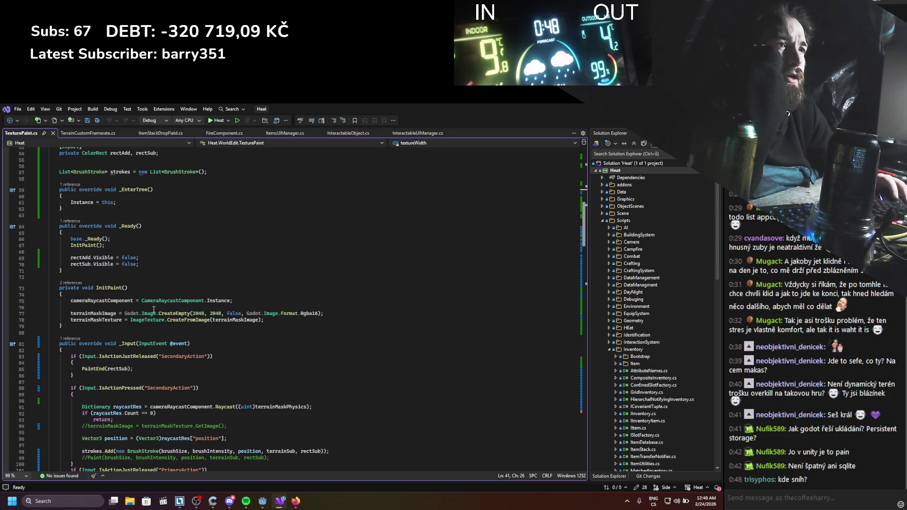
scroll(153, 310, up, 10)
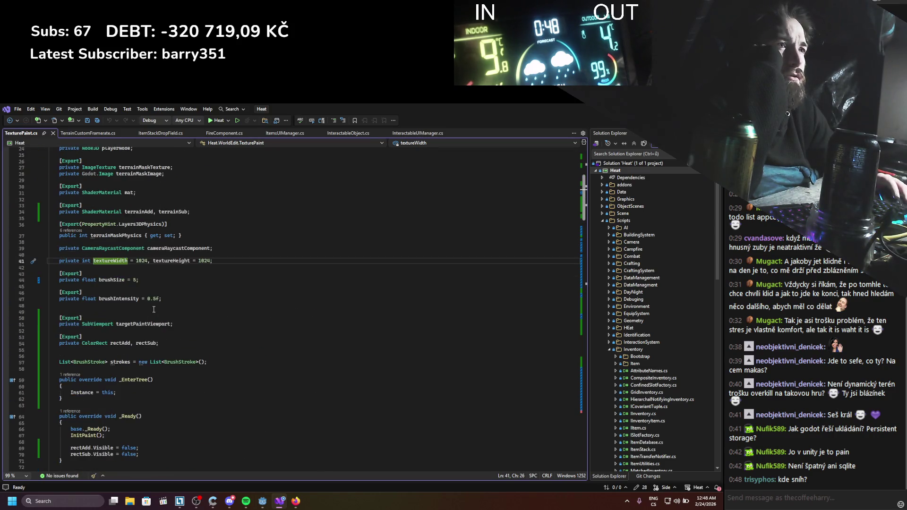
scroll(154, 309, up, 8)
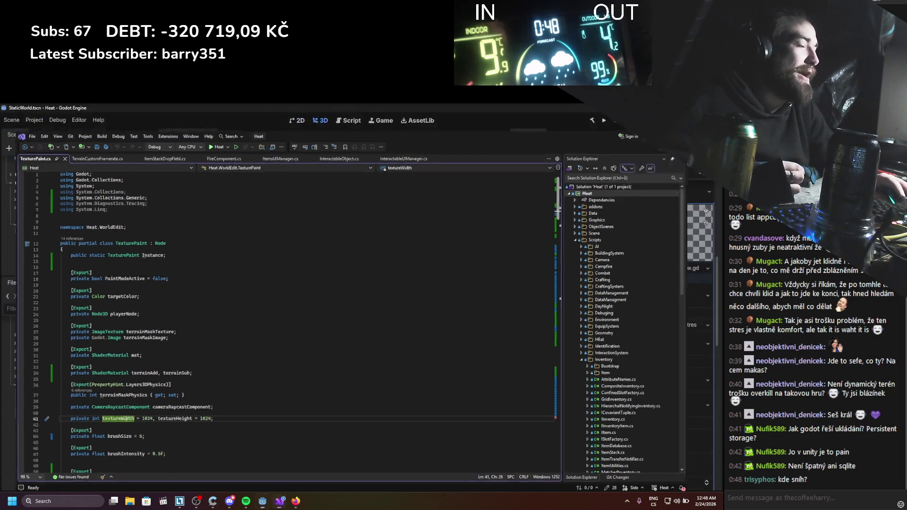
key(alt+Tab)
key(F5)
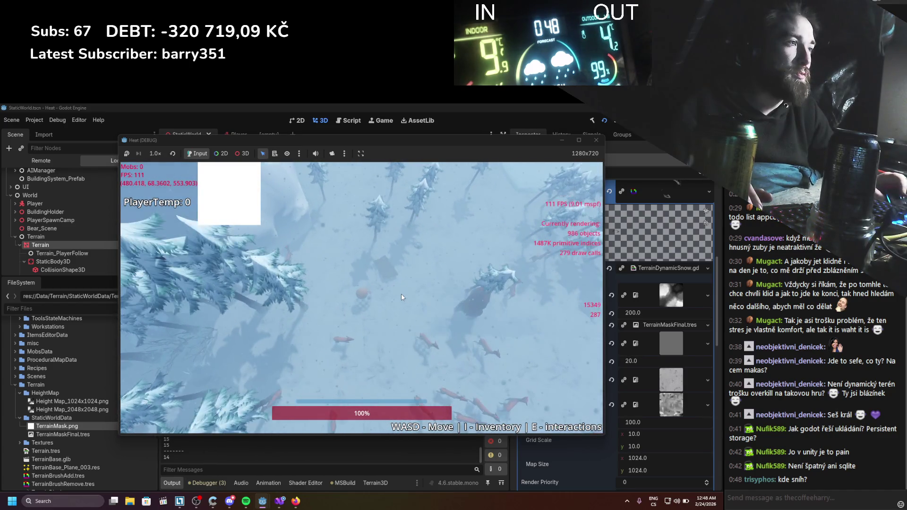
Walk the player back and forth across the snow with the A and D keys
key(d)
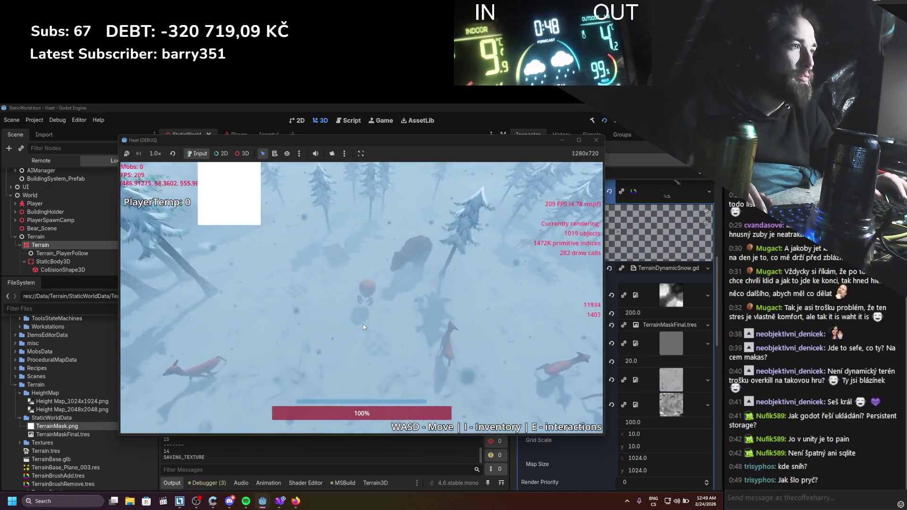
key(a)
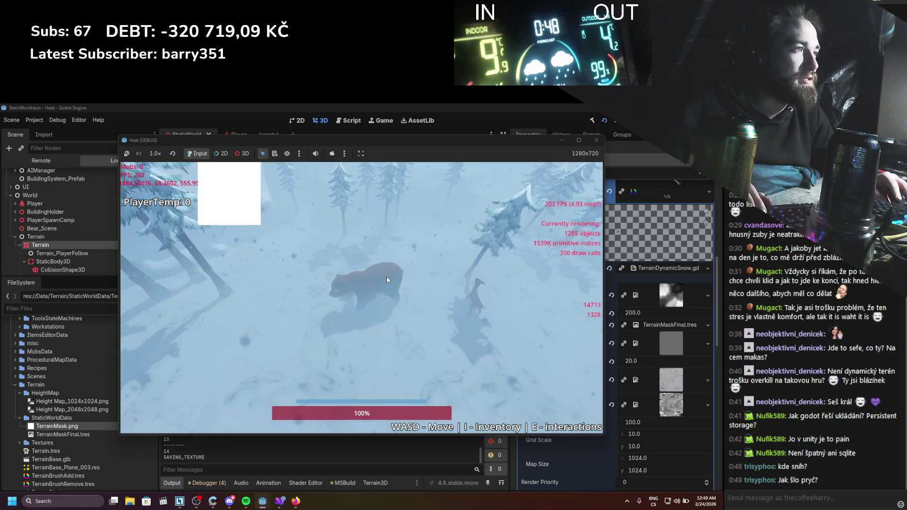
key(s)
key(d)
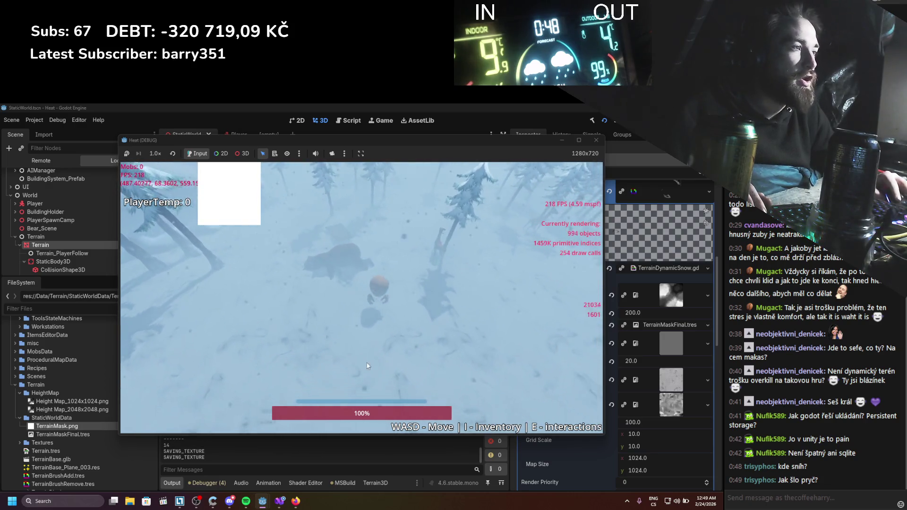
key(a)
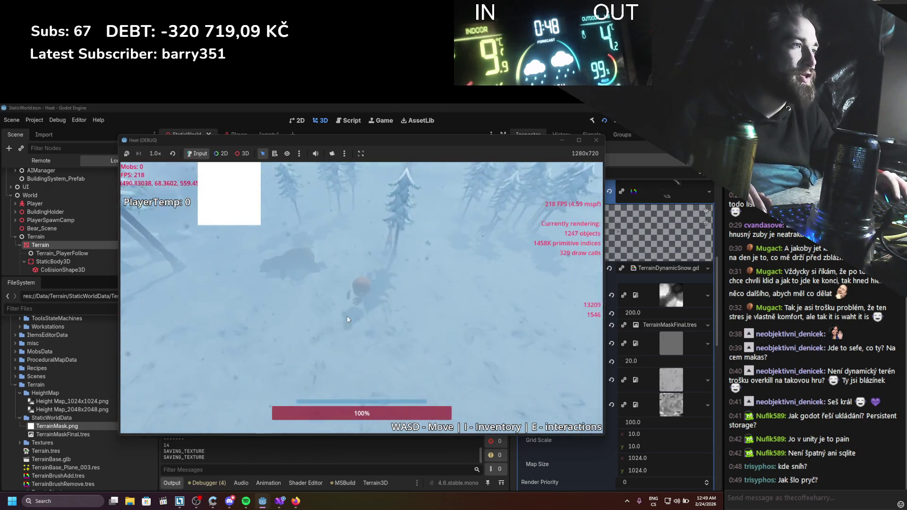
key(d)
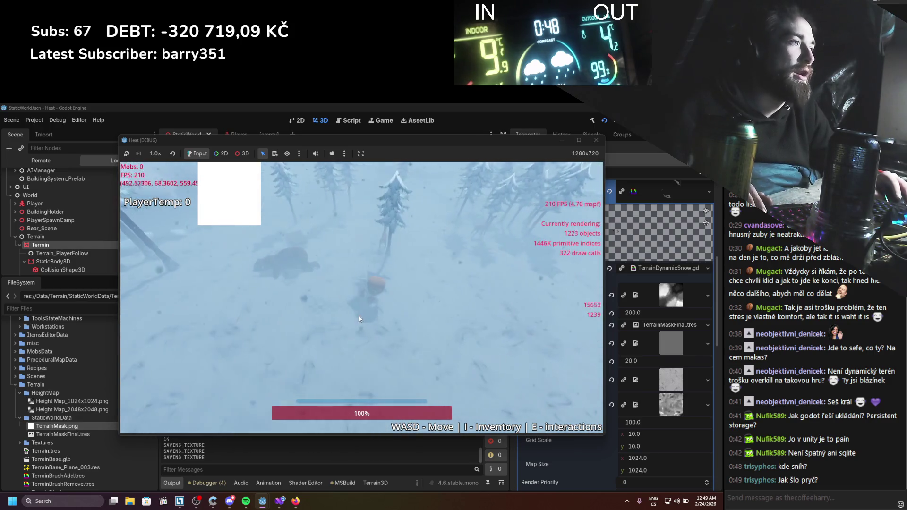
key(a)
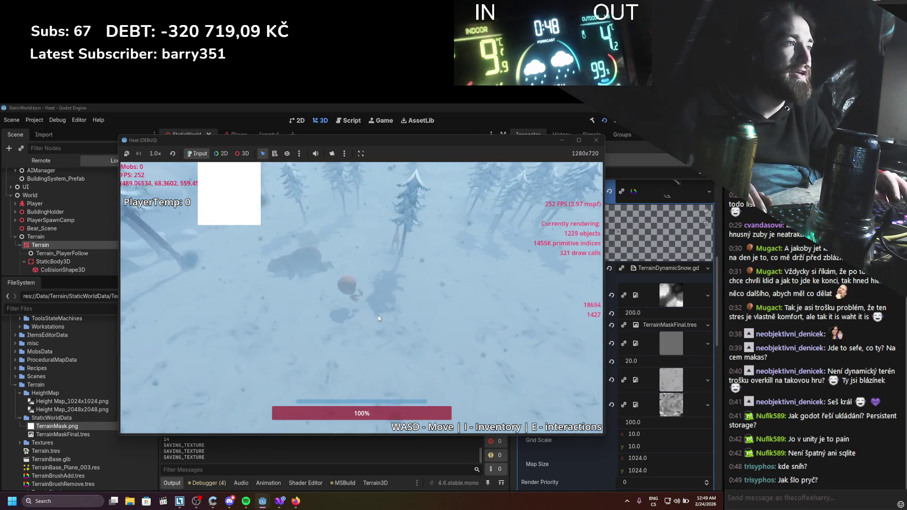
key(d)
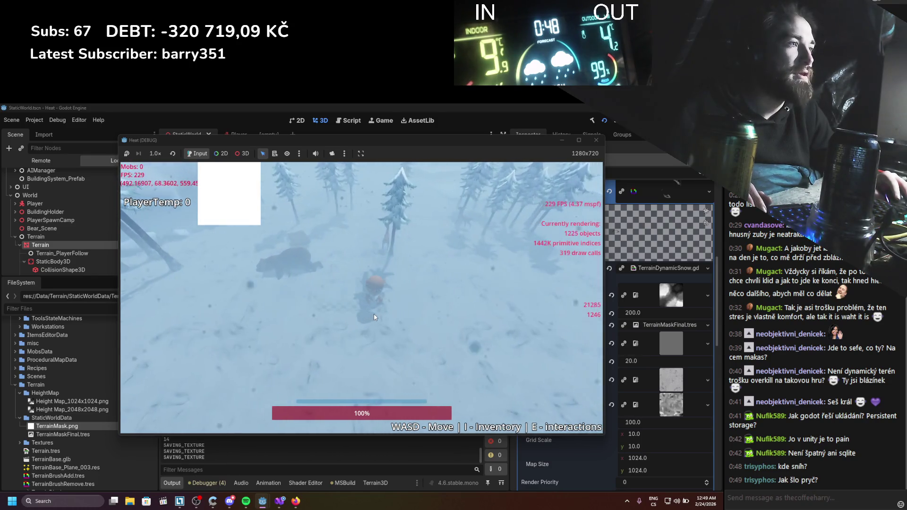
Move the player down-left and melt curved trails through the snow down-left of the bear
key(s)
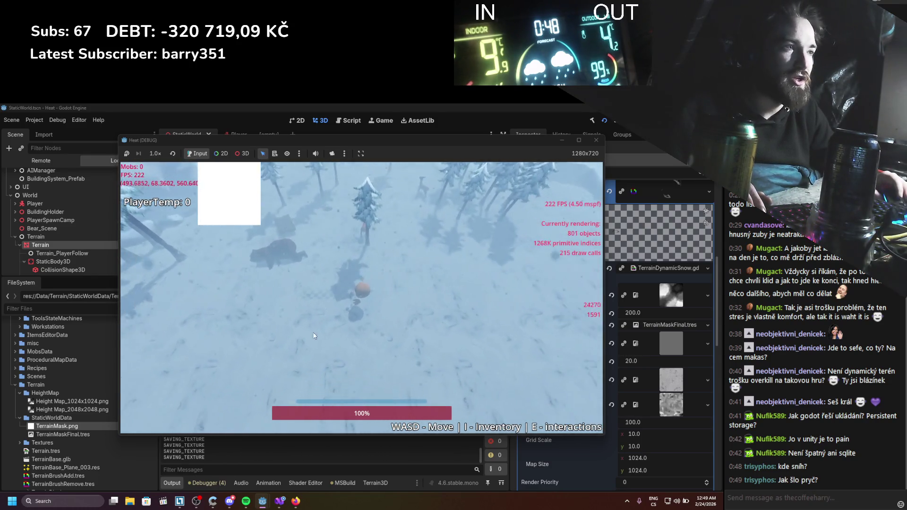
mouse_move(394, 372)
mouse_down()
mouse_move(487, 345)
mouse_move(472, 284)
mouse_up()
drag(224, 268, 282, 361)
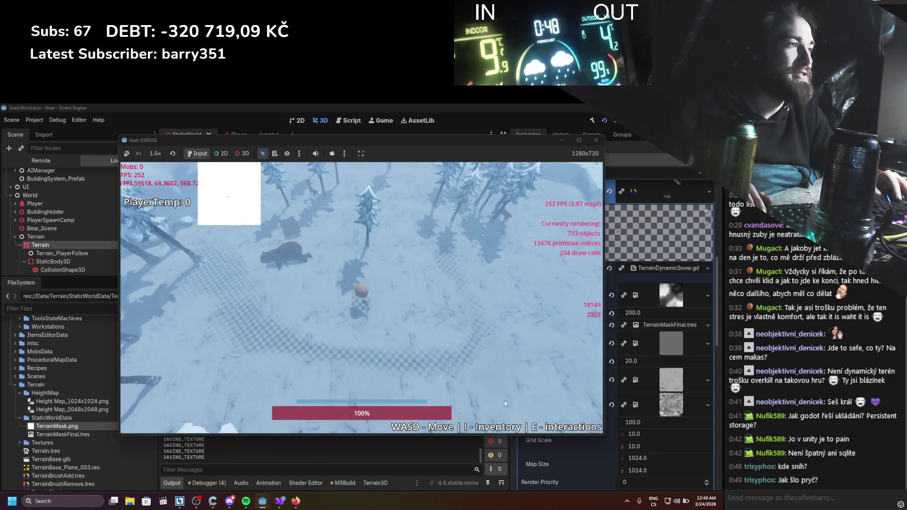
Walk the player forward, paint a melted trail across the snow, and head under the nearby tree
key(w)
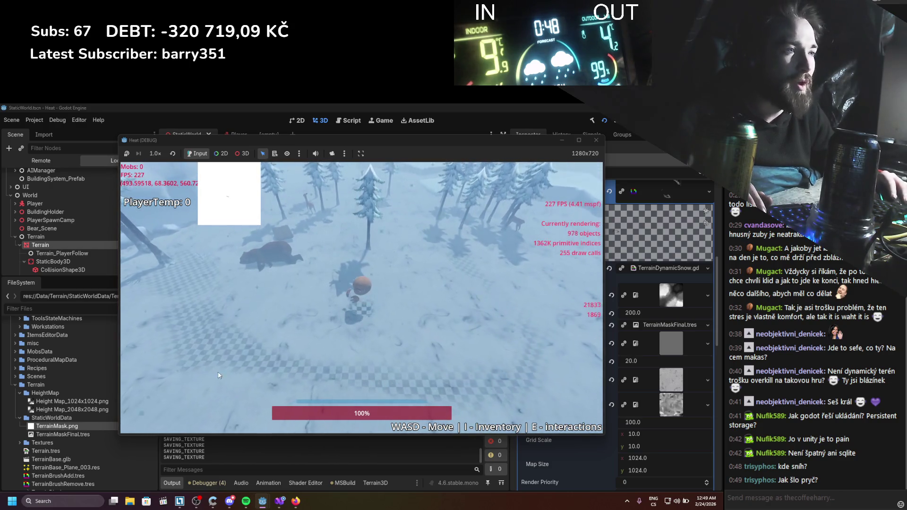
key(w)
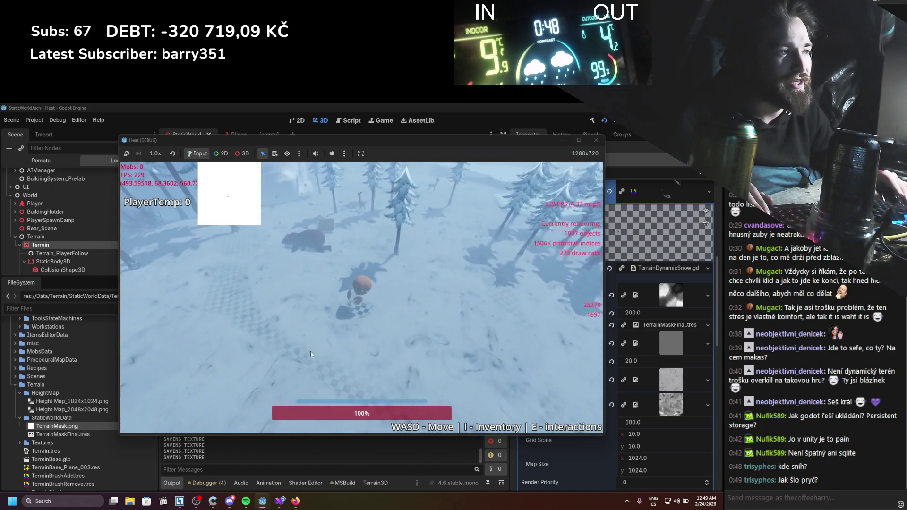
key(w)
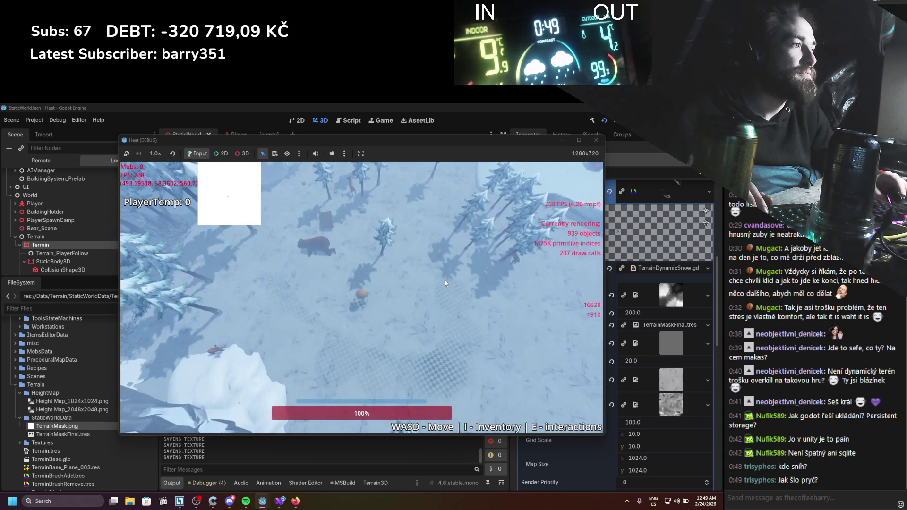
mouse_move(441, 370)
mouse_down()
mouse_move(290, 330)
mouse_move(203, 249)
mouse_up()
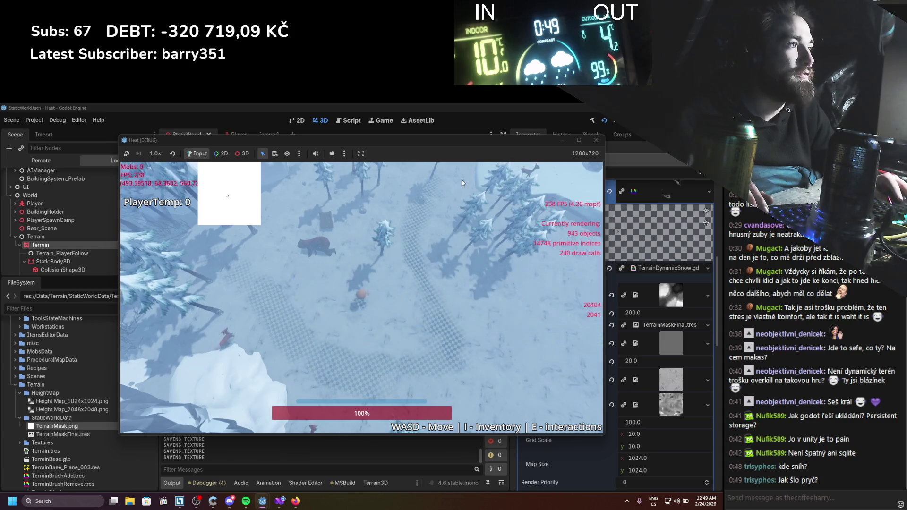
scroll(393, 299, up, 5)
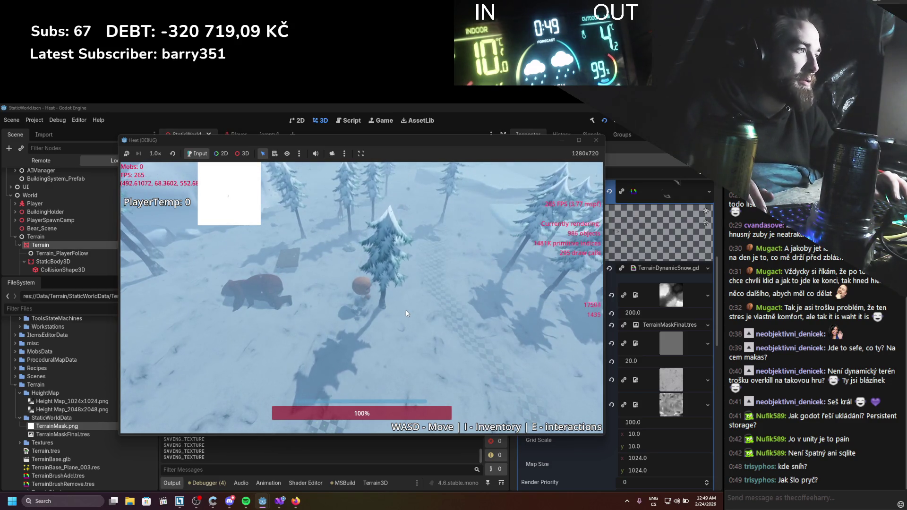
key(w)
key(w)
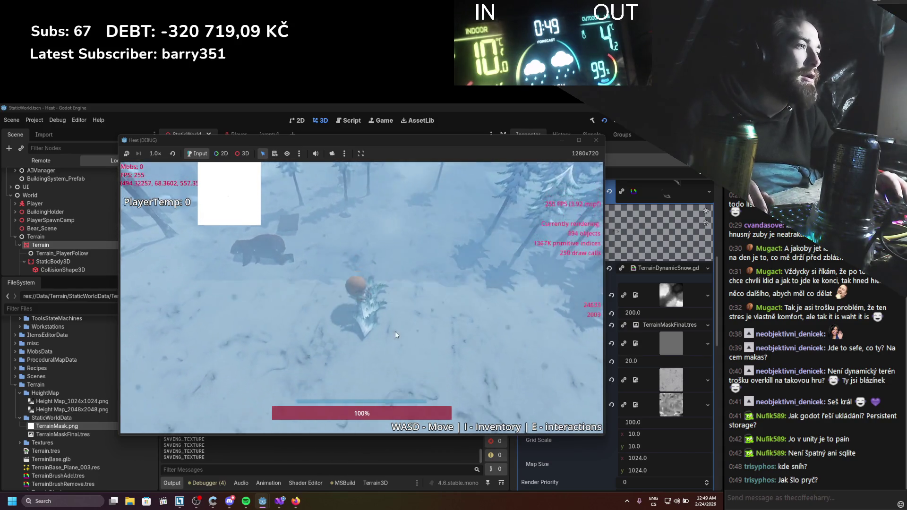
Toggle the equipment and inventory panels and drag an item out of the inventory
key(i)
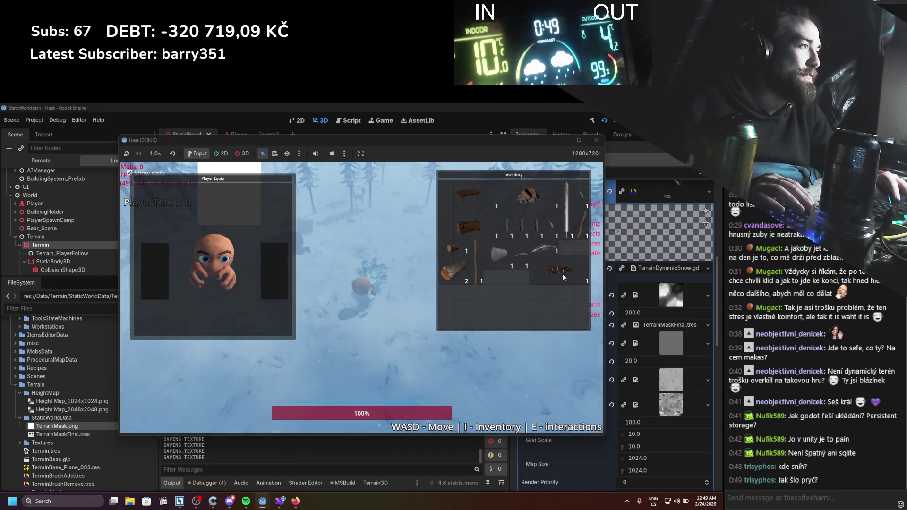
key(i)
Bring up the compact inventory grid, stop the Heat game, and open the Humble Bundle link
key(i)
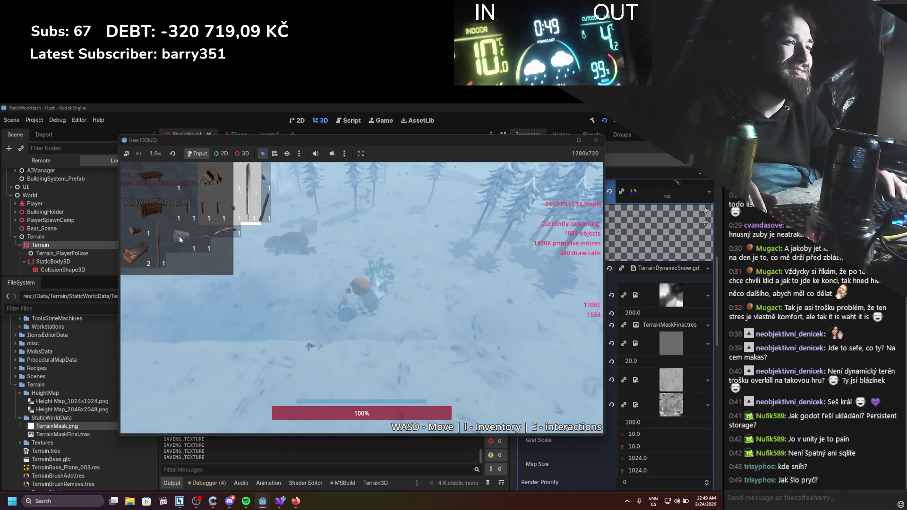
mouse_move(180, 236)
mouse_down()
mouse_move(274, 374)
mouse_move(307, 345)
mouse_up()
key(i)
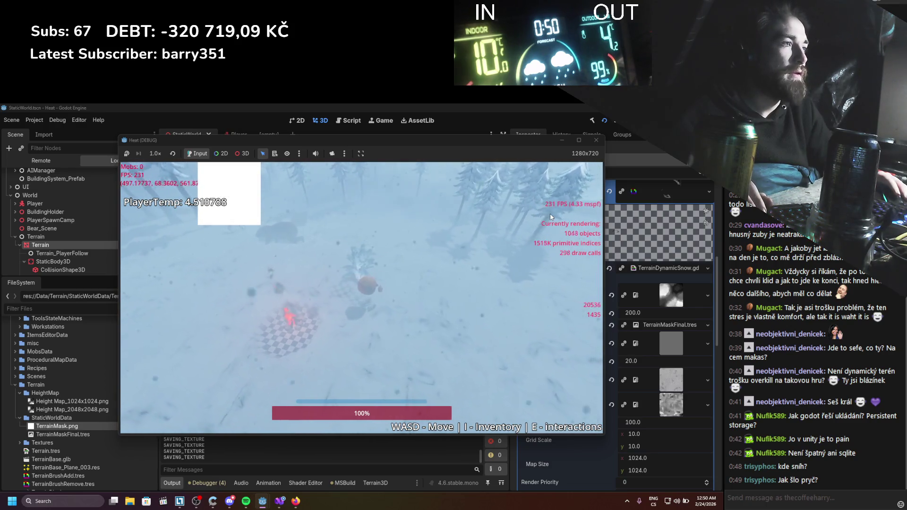
click(595, 139)
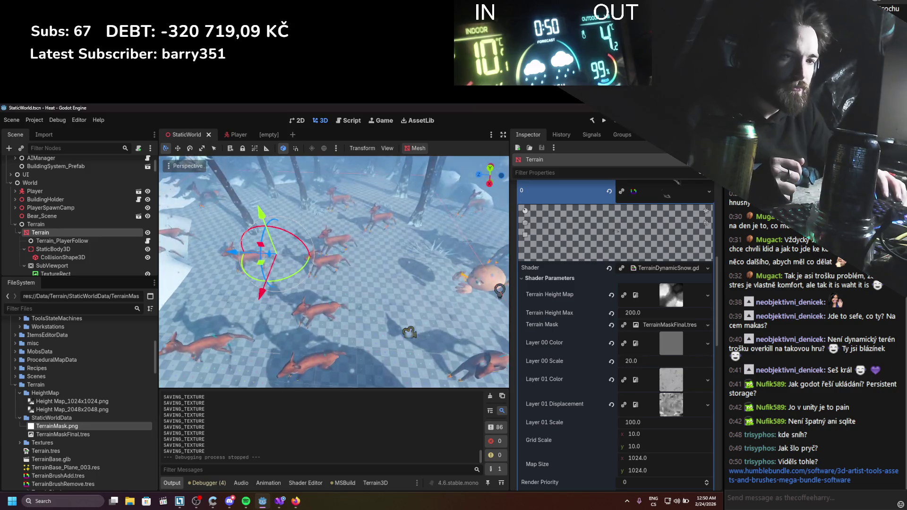
click(789, 471)
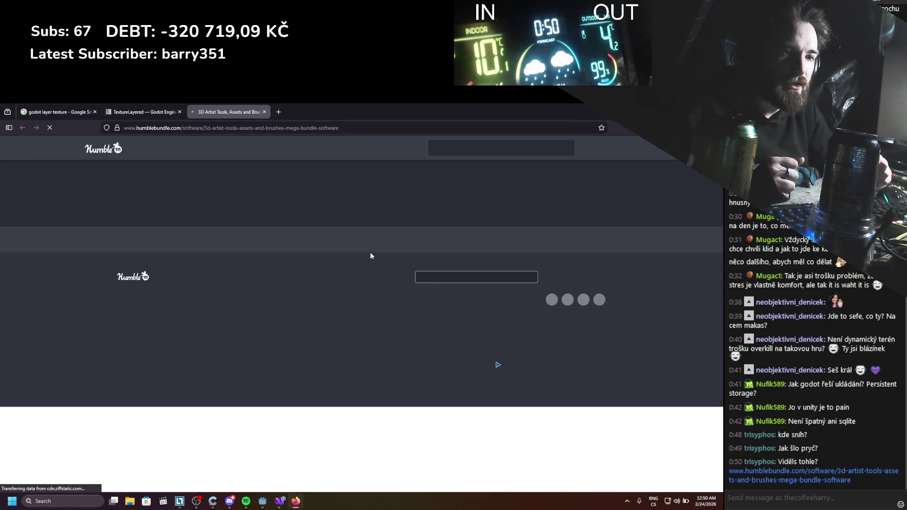
Accept the cookie consent notice and browse the first items of the bundle grid
scroll(364, 259, down, 3)
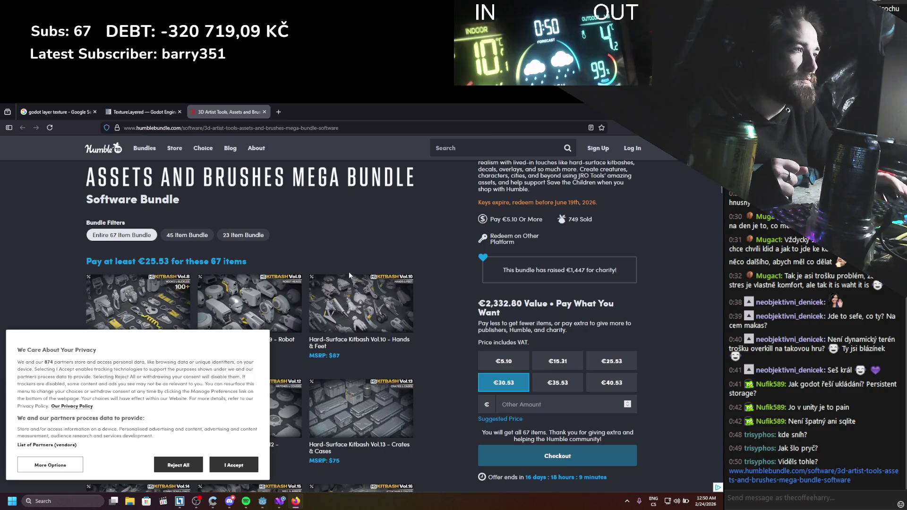
click(243, 463)
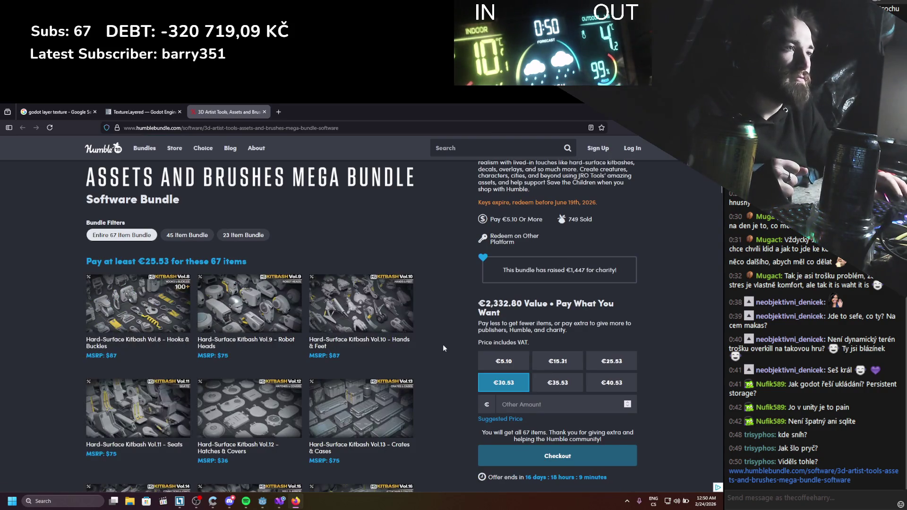
scroll(443, 345, down, 1)
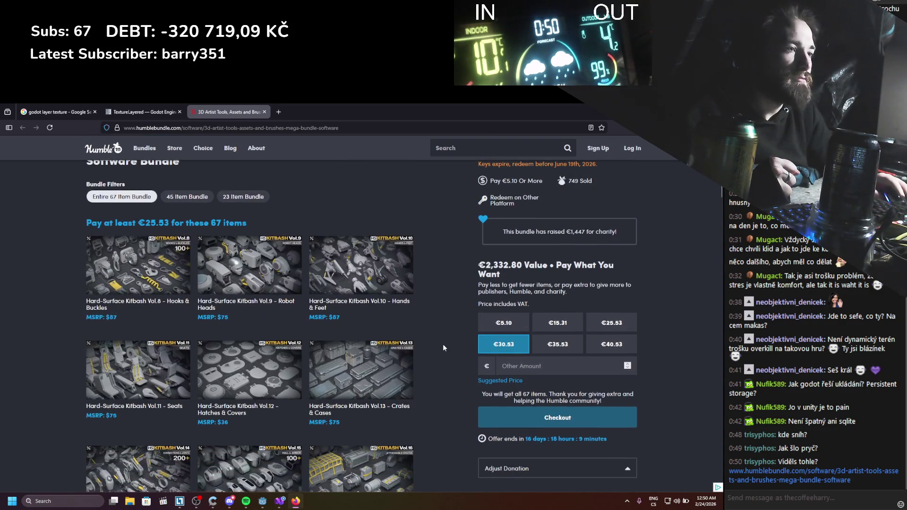
scroll(443, 344, down, 4)
scroll(438, 344, down, 5)
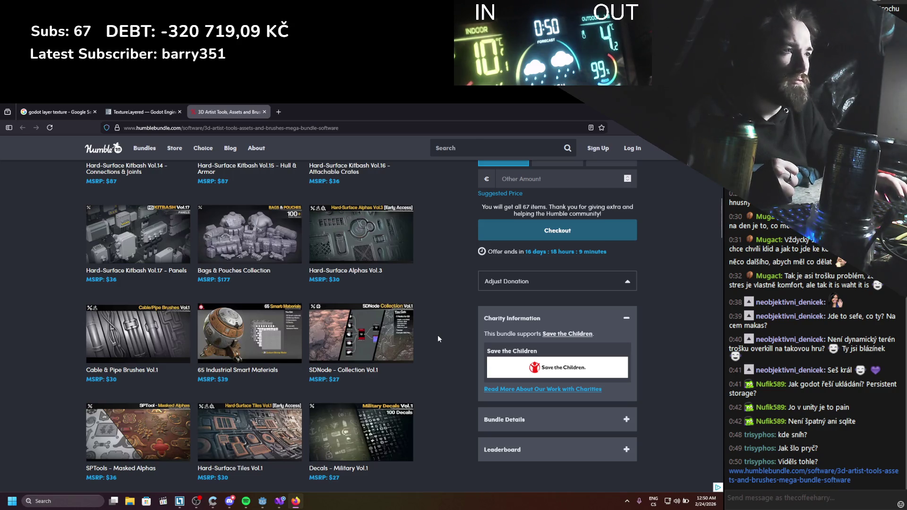
scroll(438, 336, down, 2)
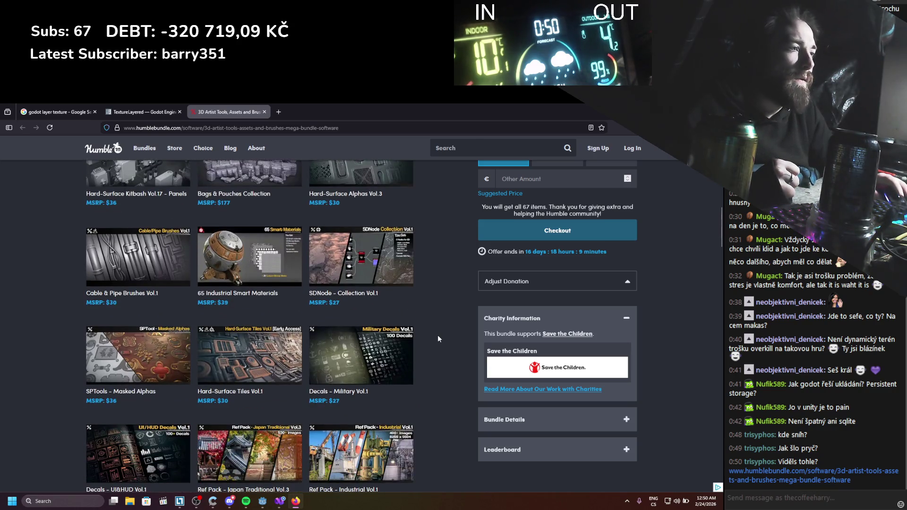
scroll(438, 339, down, 5)
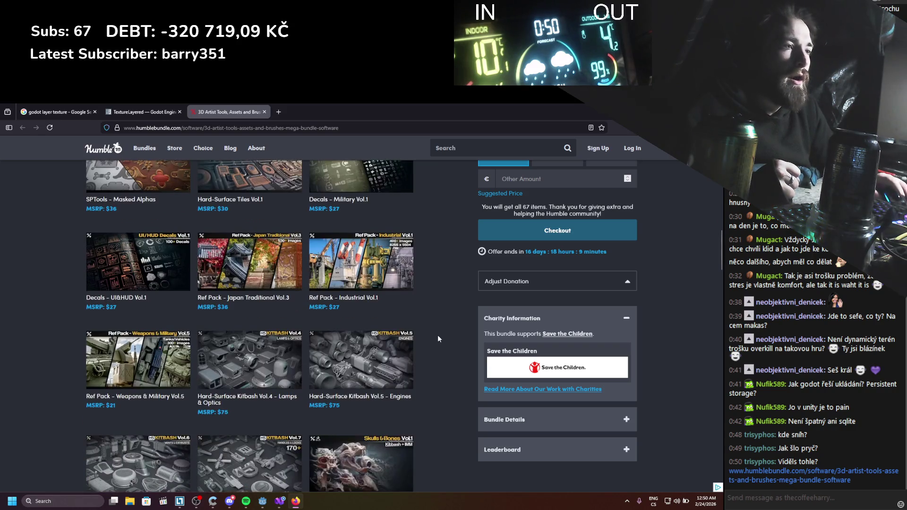
scroll(438, 339, down, 3)
scroll(438, 337, down, 3)
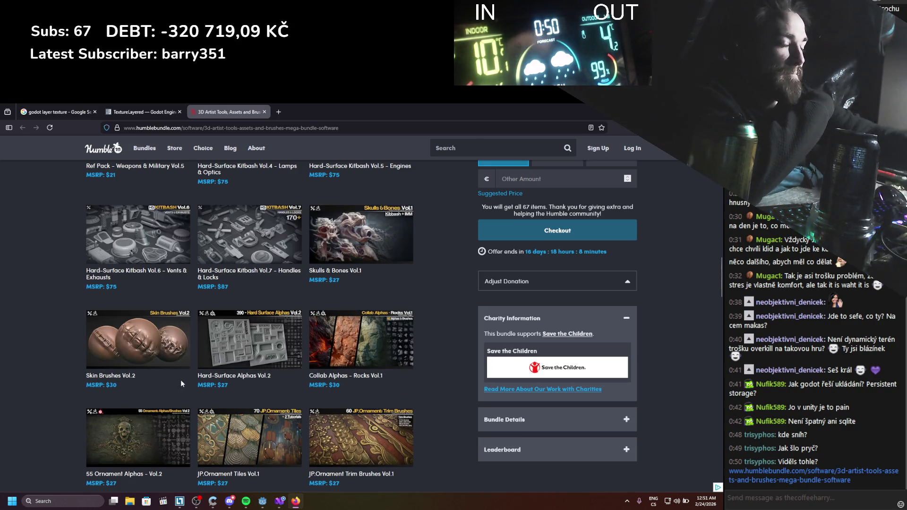
scroll(178, 328, up, 3)
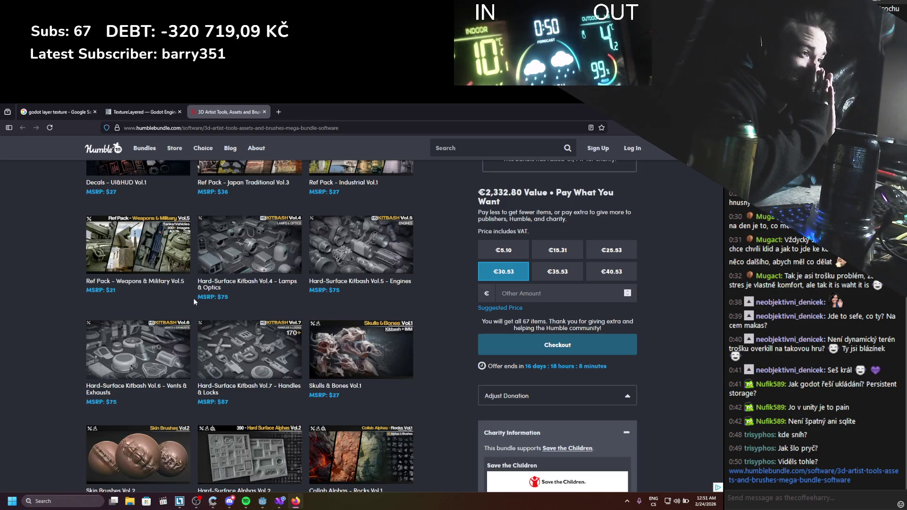
Browse the rest of the 67-item grid down to the end and back
scroll(156, 377, down, 2)
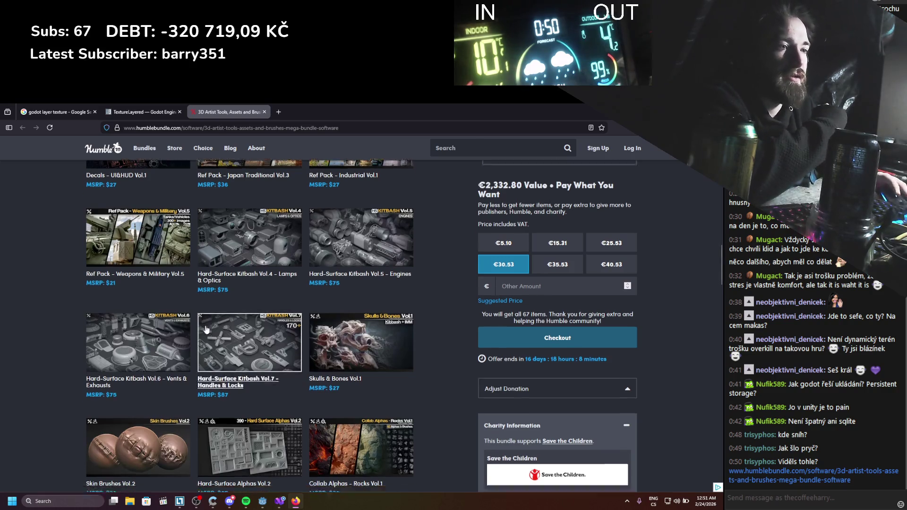
scroll(151, 371, down, 2)
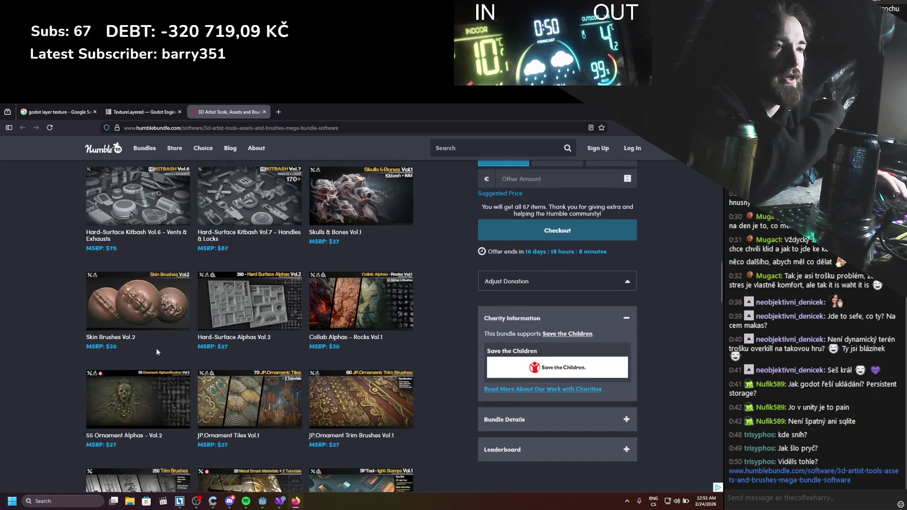
scroll(91, 343, down, 2)
scroll(91, 344, down, 2)
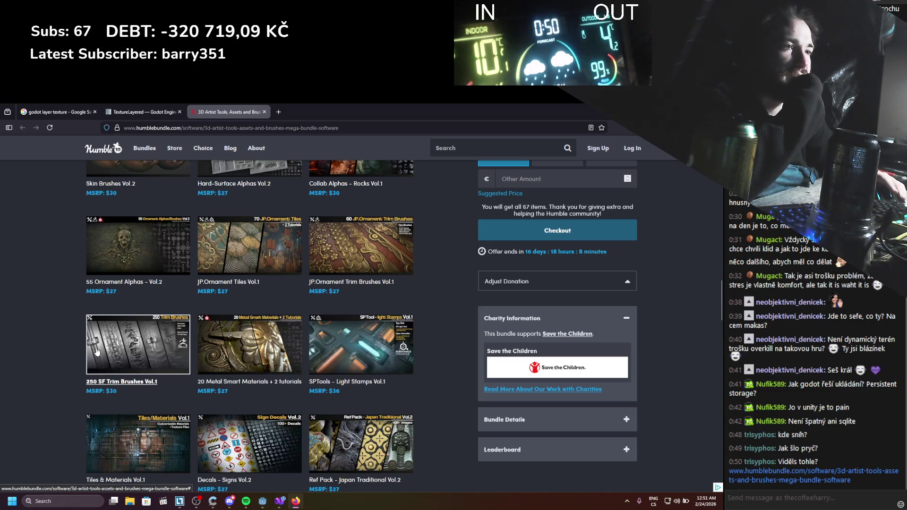
scroll(57, 373, down, 3)
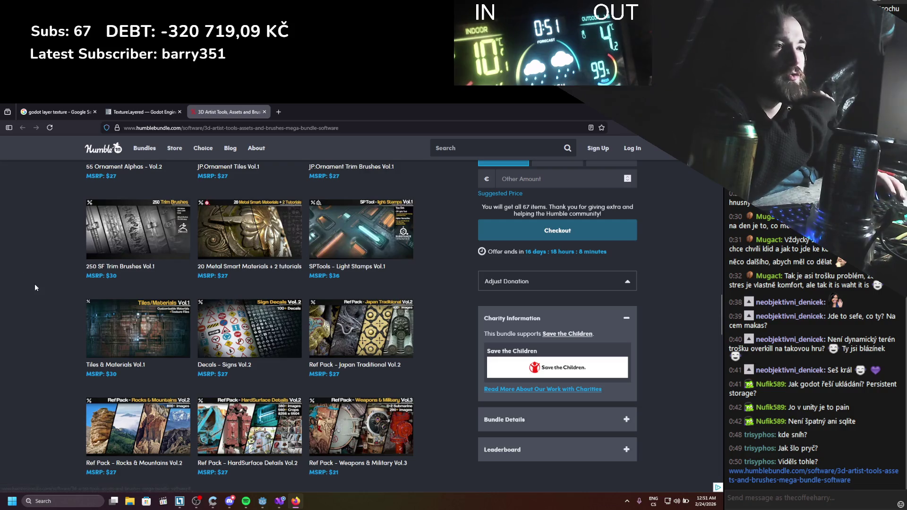
scroll(35, 286, down, 4)
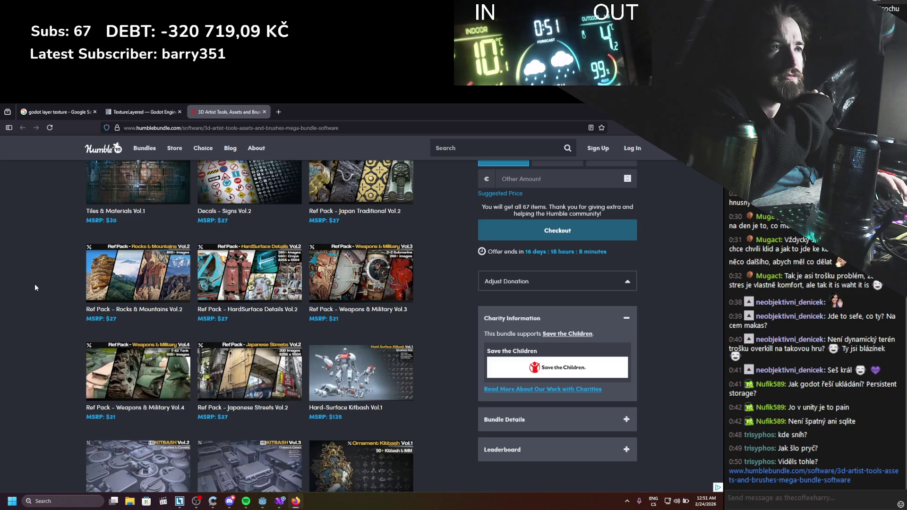
scroll(35, 287, down, 4)
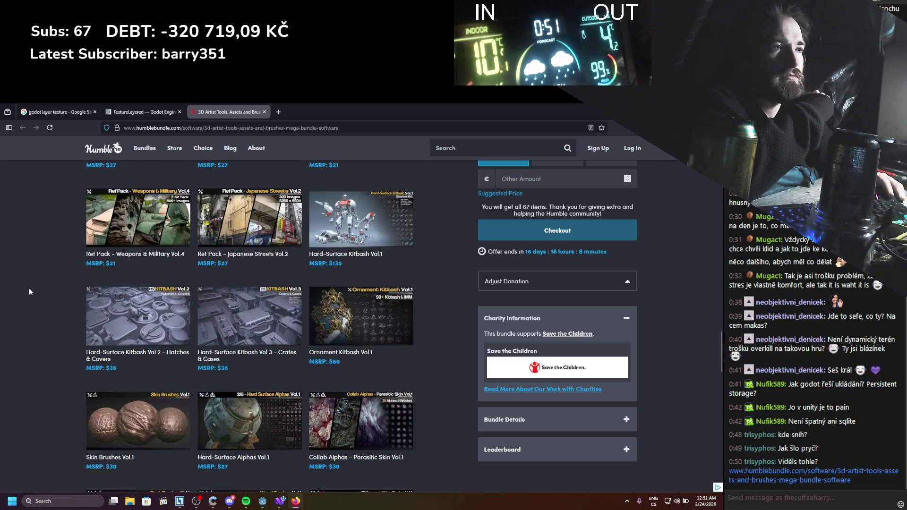
scroll(30, 292, down, 5)
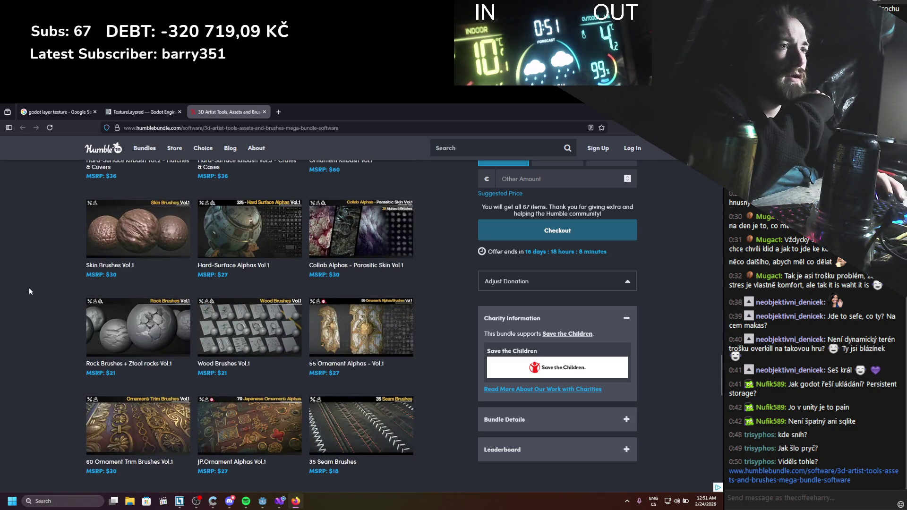
scroll(29, 291, down, 3)
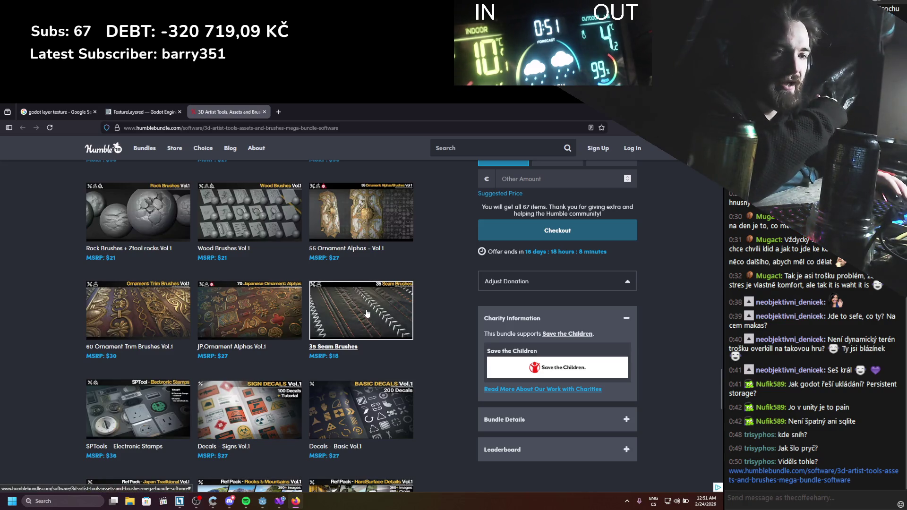
scroll(367, 314, down, 4)
scroll(401, 331, down, 4)
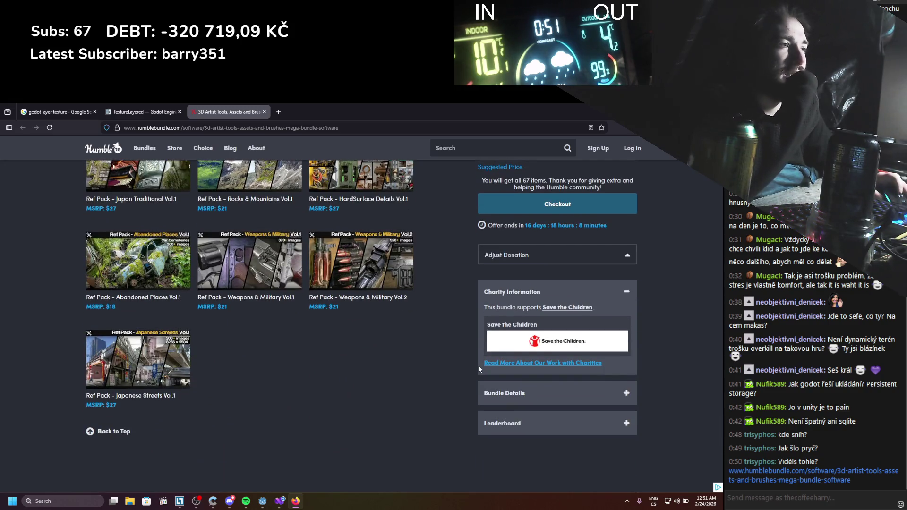
scroll(478, 365, up, 2)
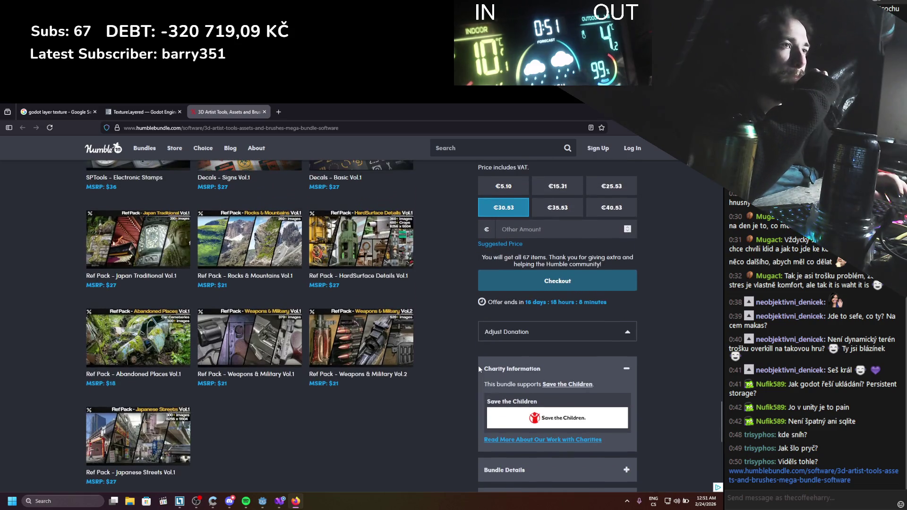
scroll(478, 365, up, 5)
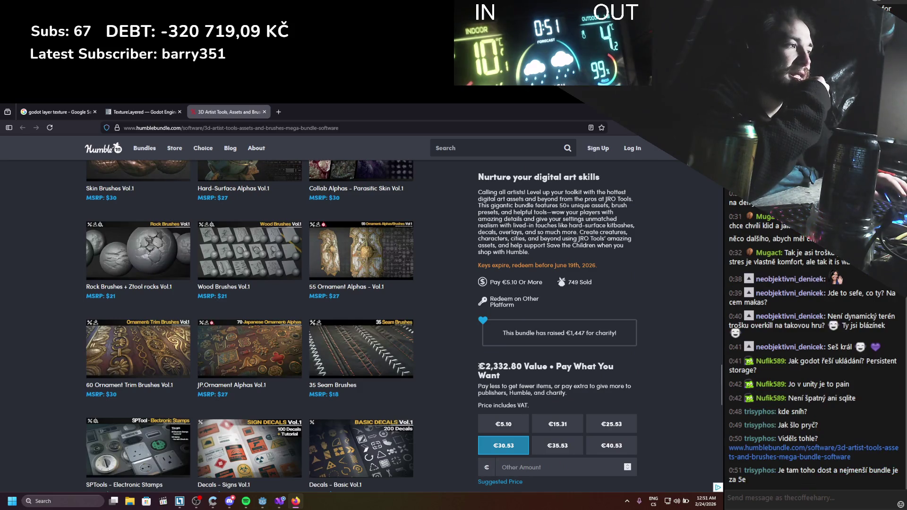
scroll(249, 326, down, 10)
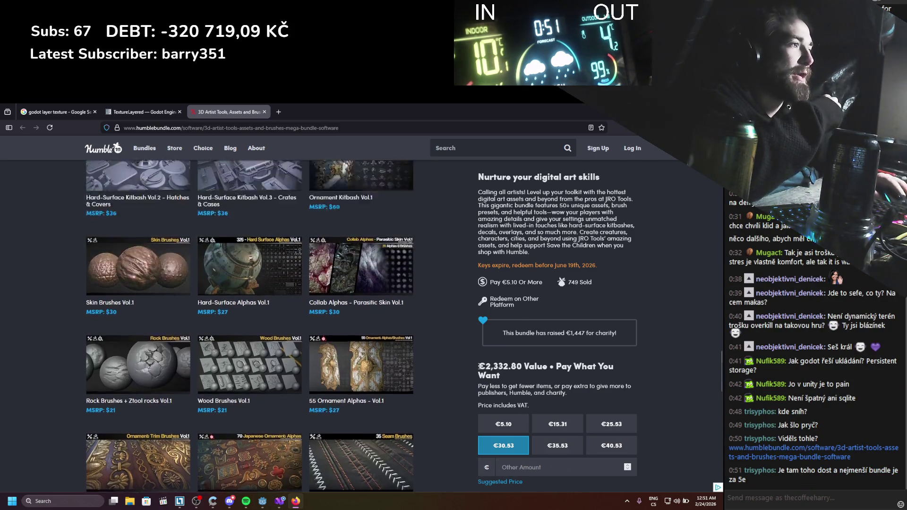
scroll(479, 366, down, 8)
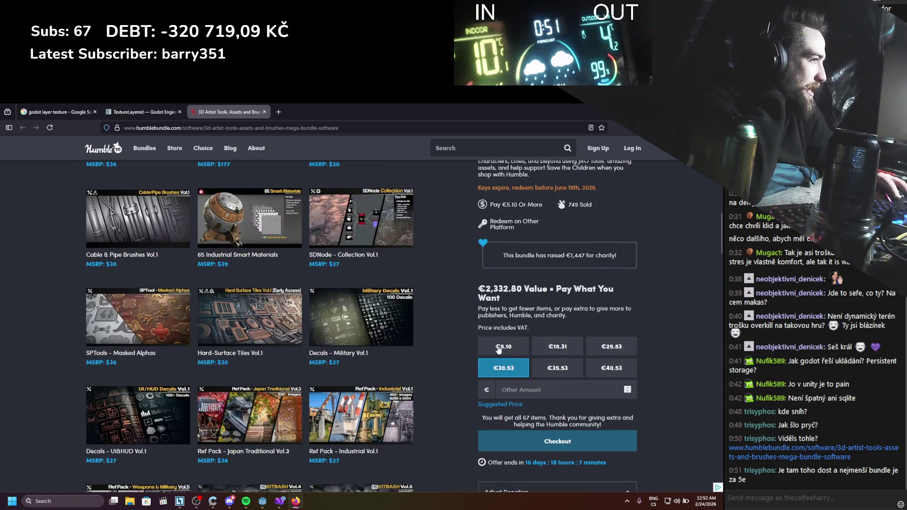
Compare the 45- and 67-item tiers, settling on the €5.10 23 Item Bundle
click(498, 349)
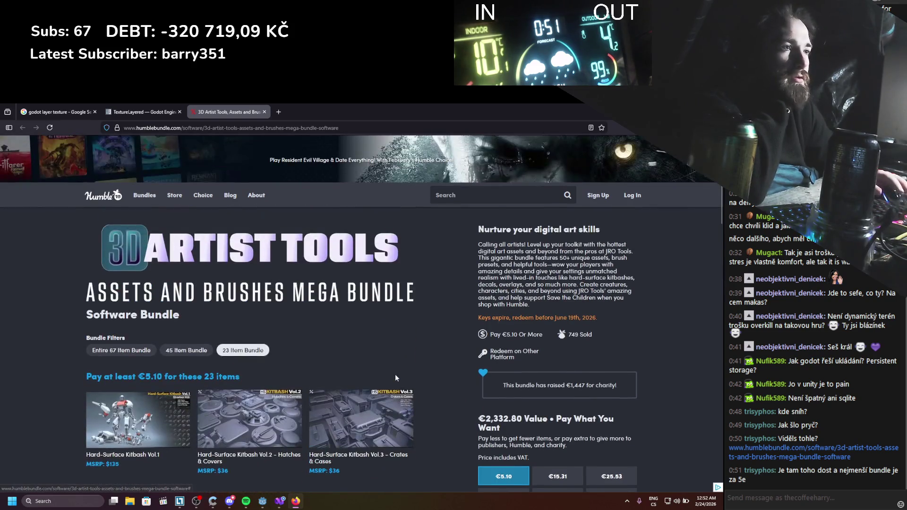
scroll(395, 373, down, 1)
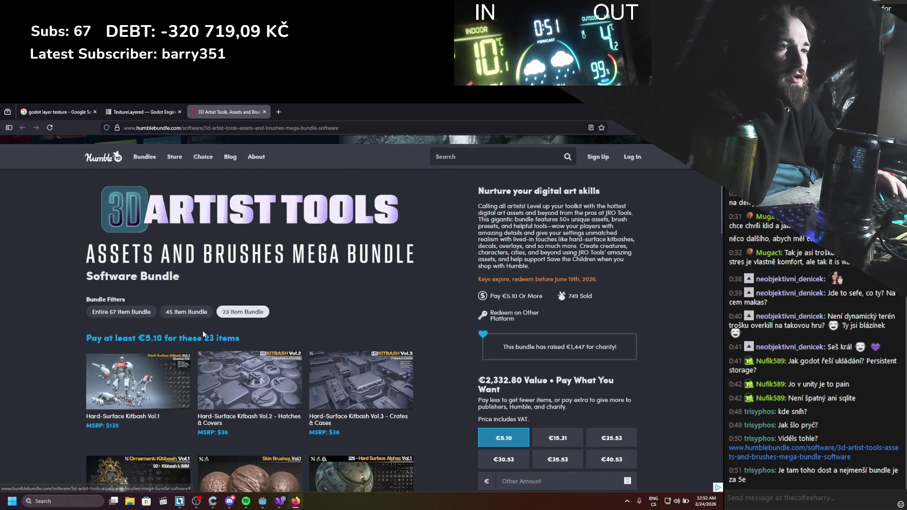
scroll(204, 335, down, 1)
click(186, 274)
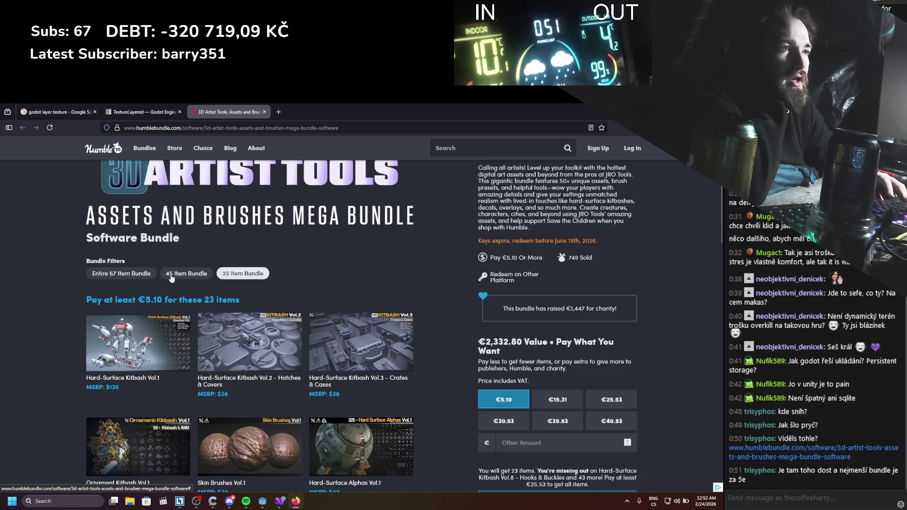
click(147, 277)
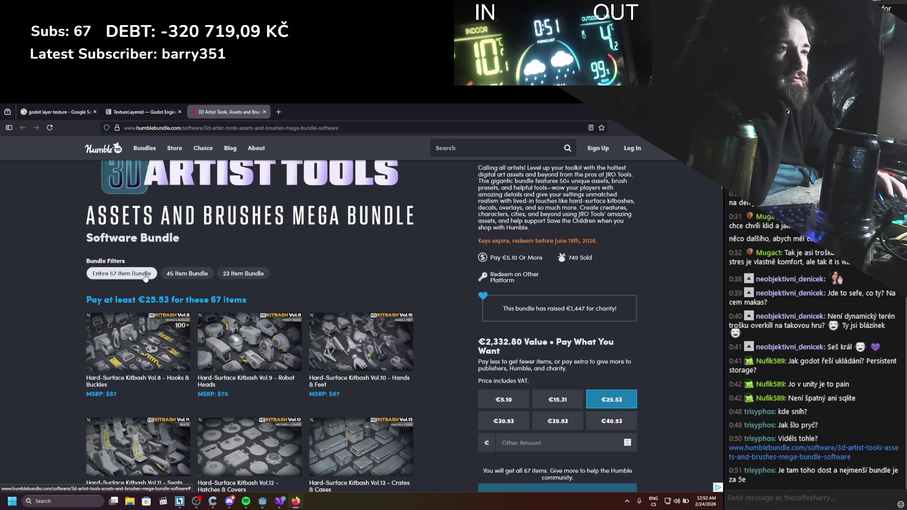
click(228, 278)
scroll(59, 340, down, 4)
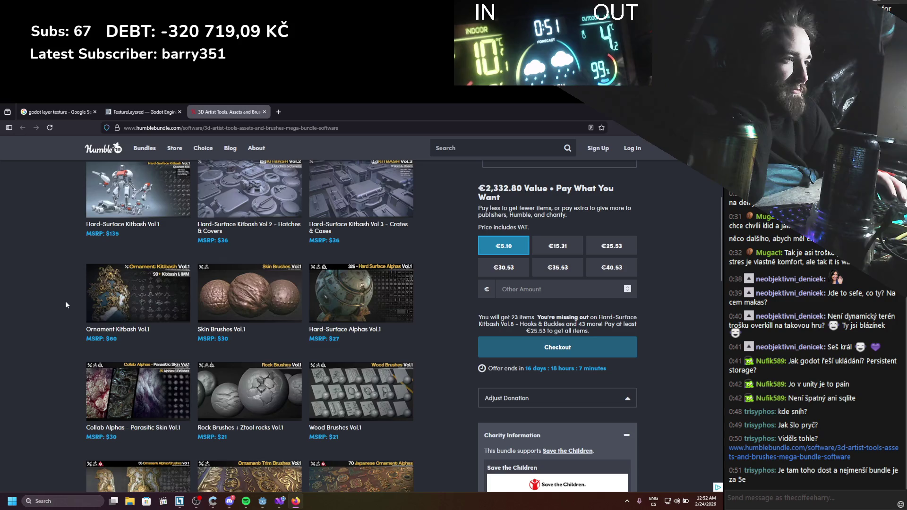
Open the bundle page and Wood Brushes Vol.1 in extra tabs, view them, then close them
middle_click(373, 407)
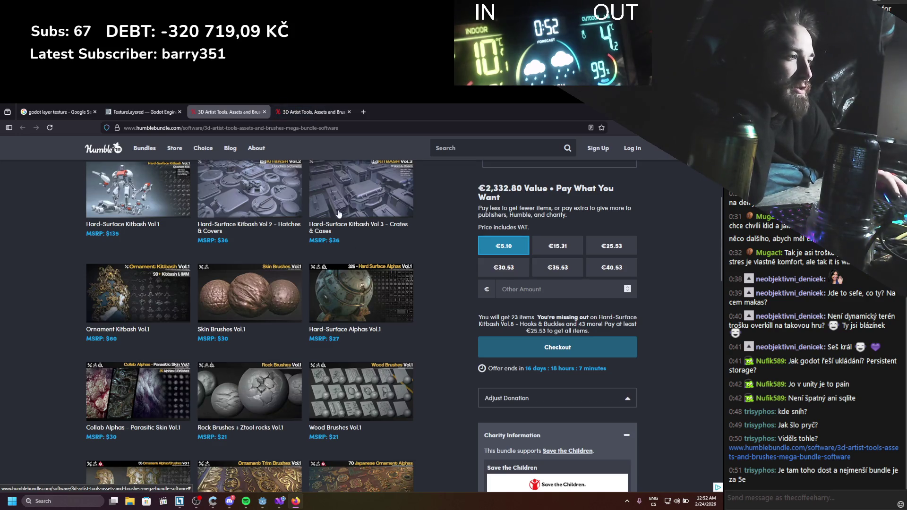
click(312, 112)
click(216, 112)
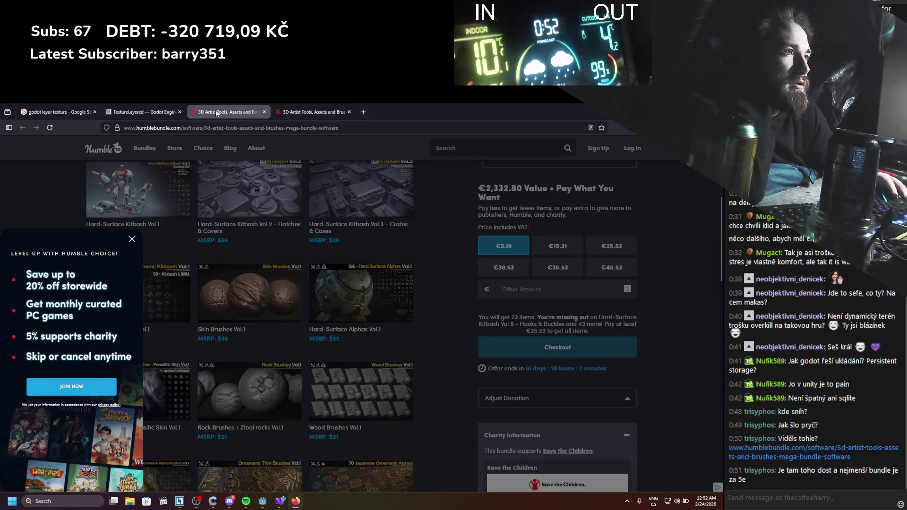
click(131, 239)
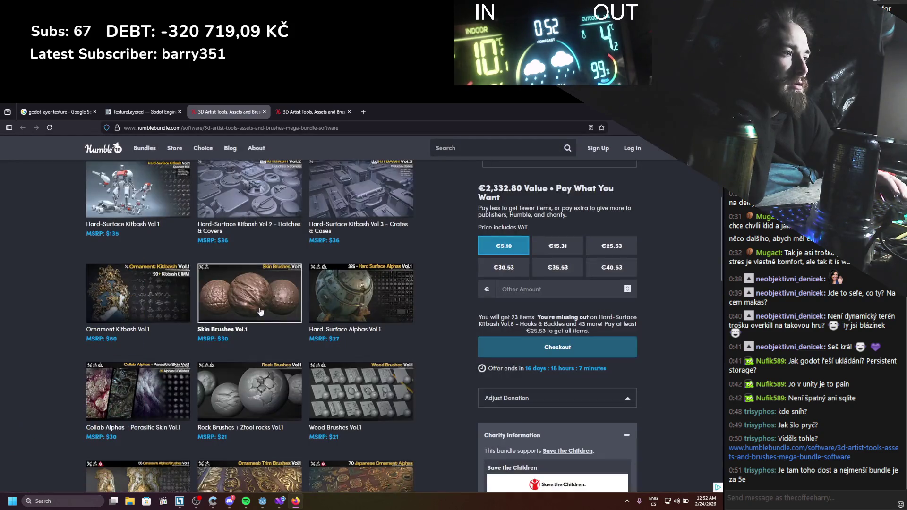
middle_click(342, 429)
click(307, 112)
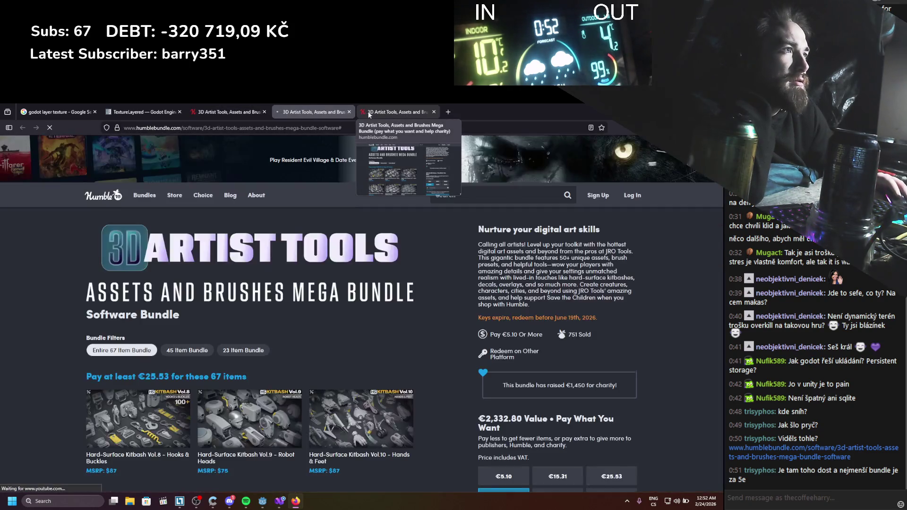
scroll(277, 384, down, 3)
scroll(276, 384, down, 10)
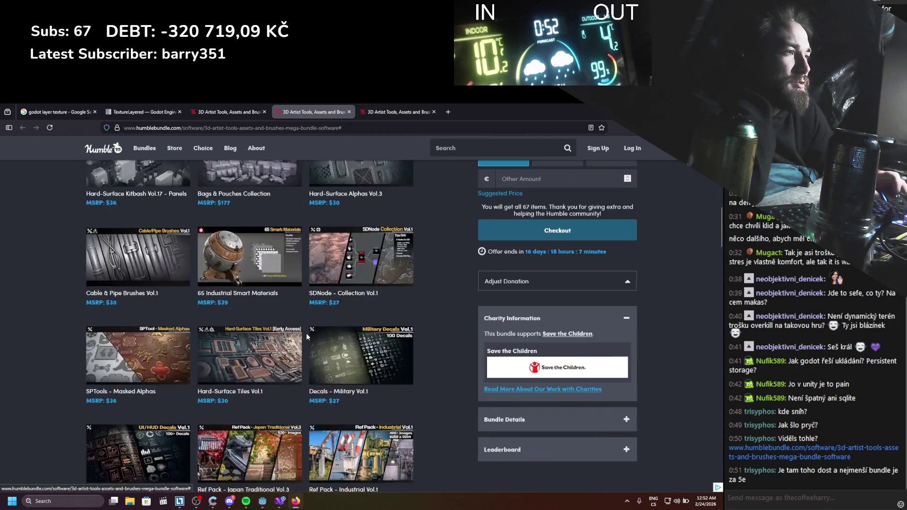
scroll(317, 326, up, 8)
key(ctrl+w)
key(ctrl+w)
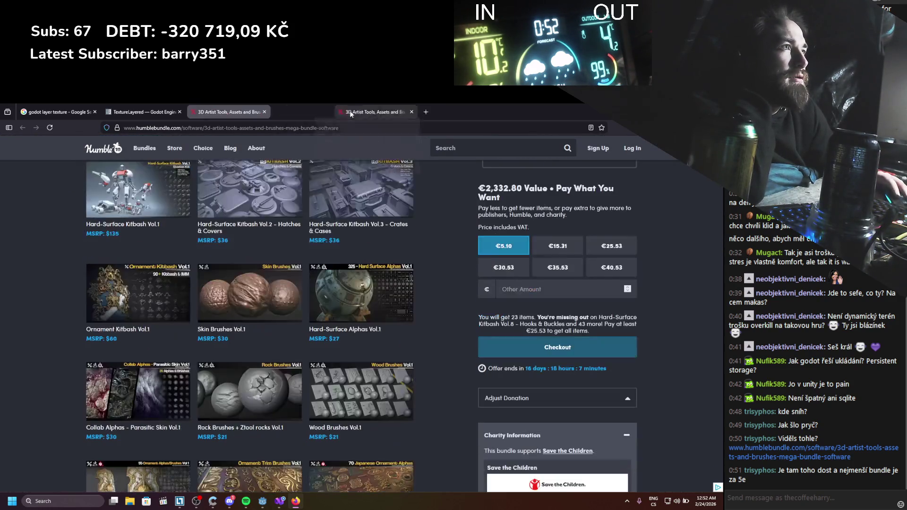
Open and close the Wood Brushes Vol.1 details, then scroll through the 23 items
click(359, 401)
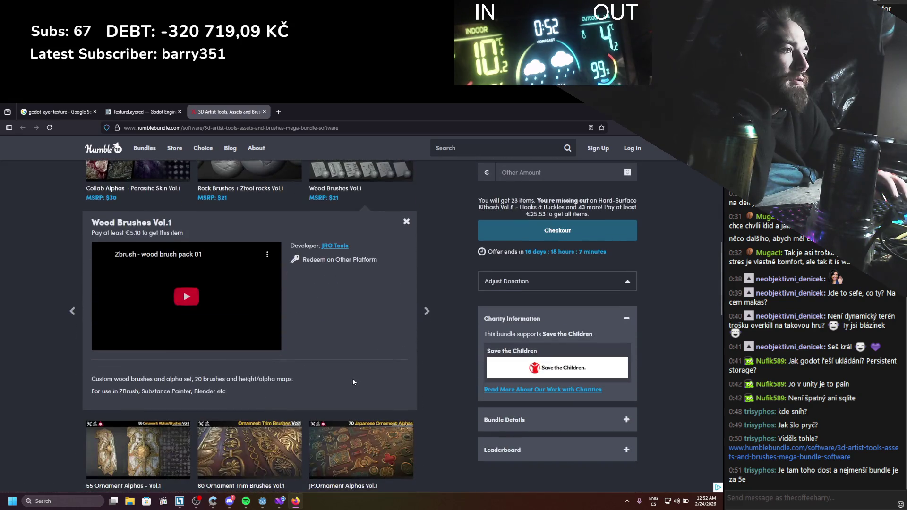
click(406, 221)
scroll(370, 301, down, 3)
scroll(389, 302, down, 3)
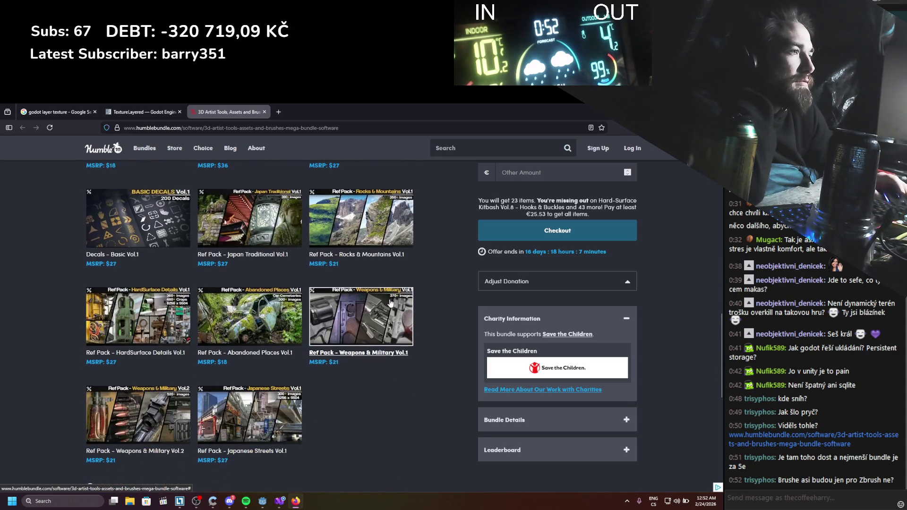
scroll(395, 311, up, 4)
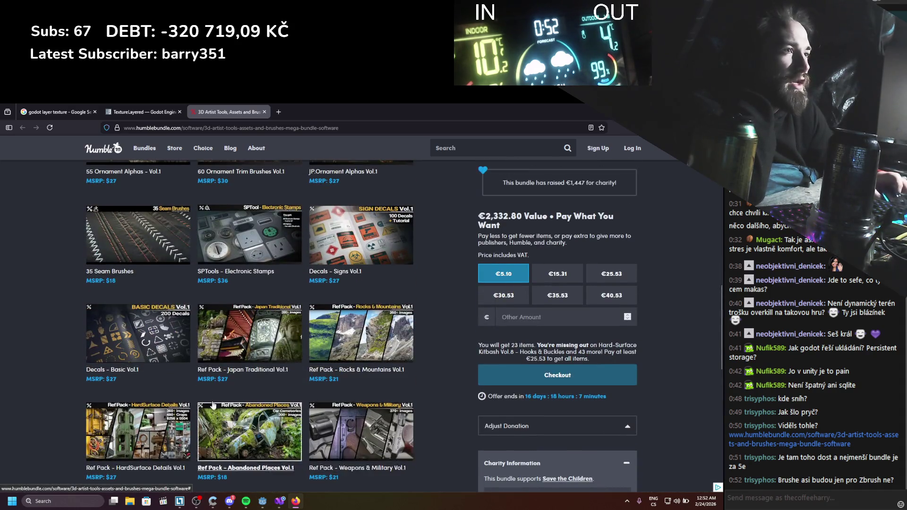
scroll(396, 311, up, 6)
scroll(274, 396, up, 3)
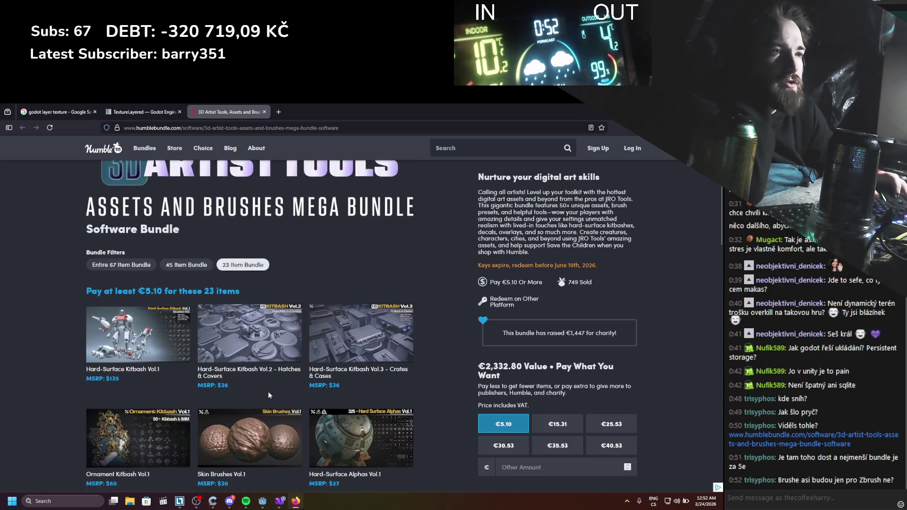
Close the Humble Bundle tab, read the TextureLayered class reference, and return to the Godot editor
click(264, 112)
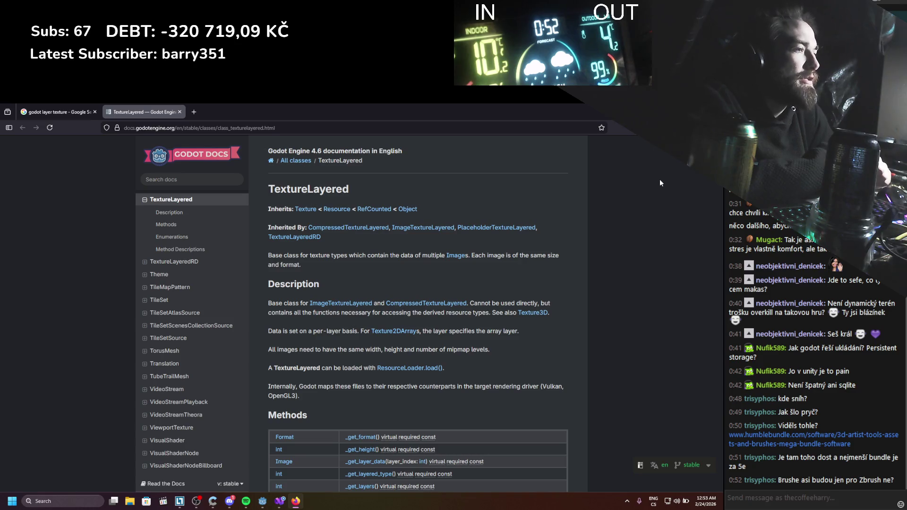
scroll(648, 191, down, 2)
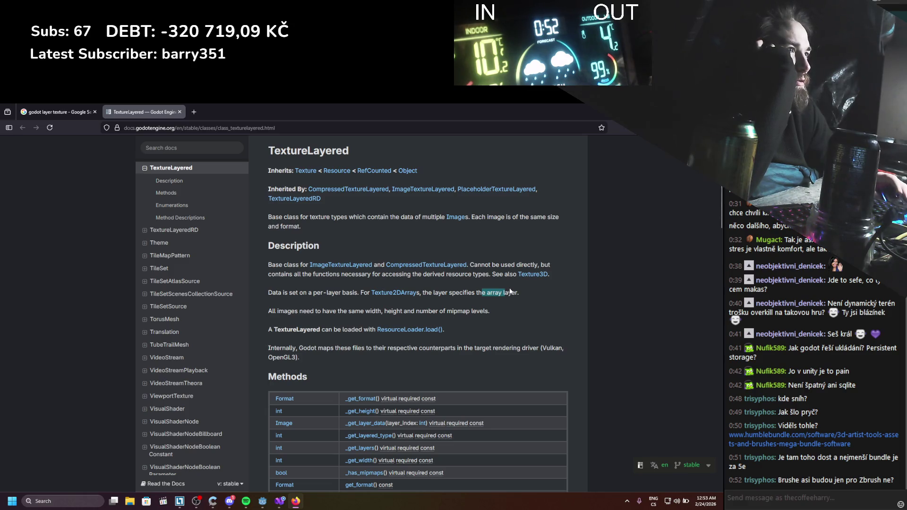
scroll(510, 291, up, 2)
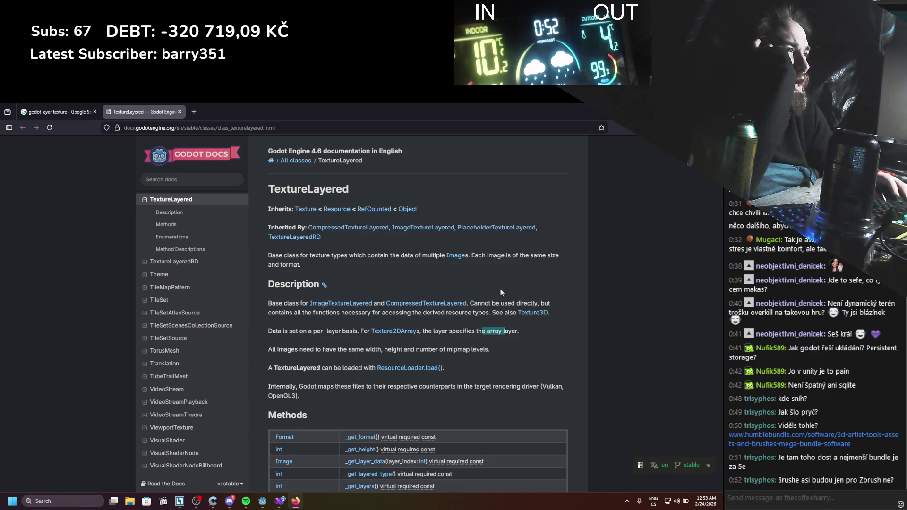
mouse_move(378, 255)
mouse_down()
mouse_move(450, 314)
mouse_move(515, 333)
mouse_move(489, 360)
mouse_up()
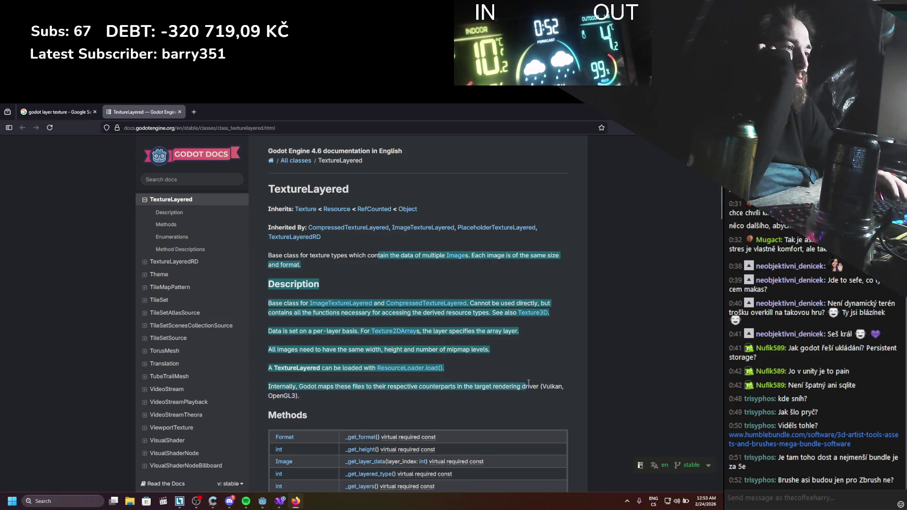
scroll(518, 357, down, 10)
scroll(519, 355, down, 13)
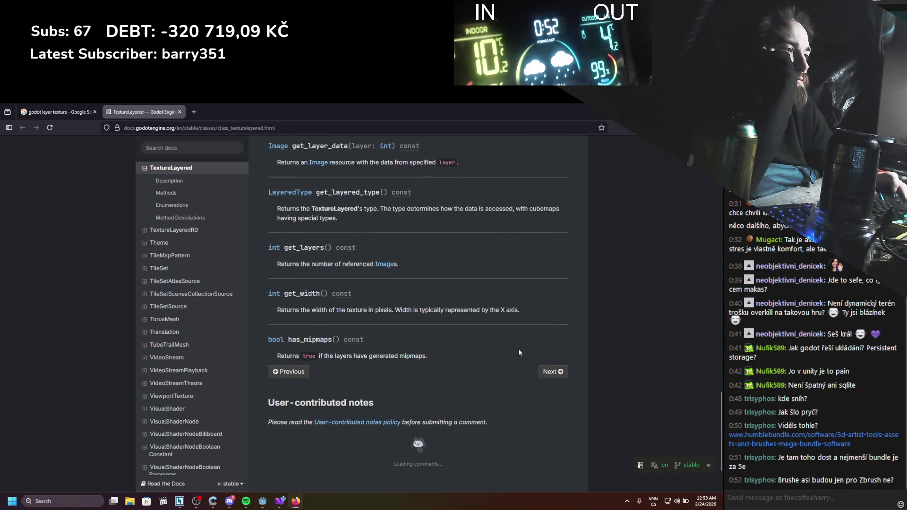
scroll(519, 350, up, 5)
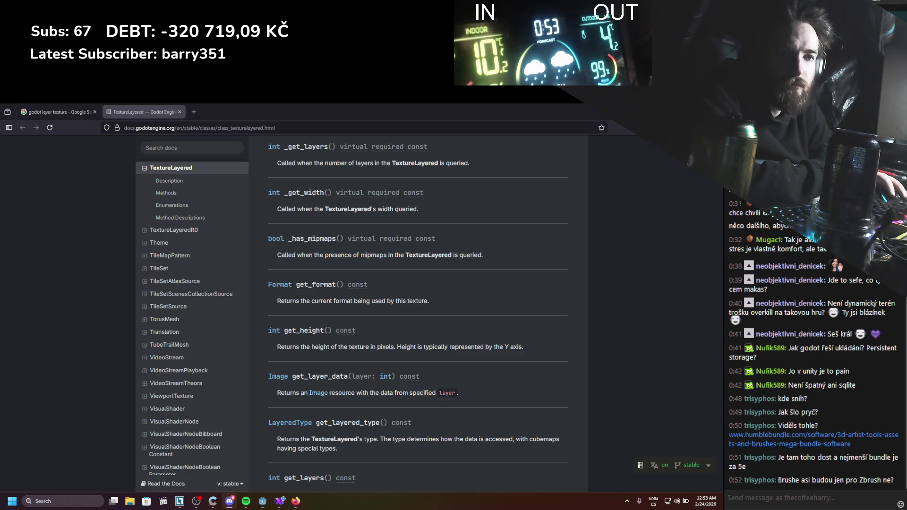
click(7, 213)
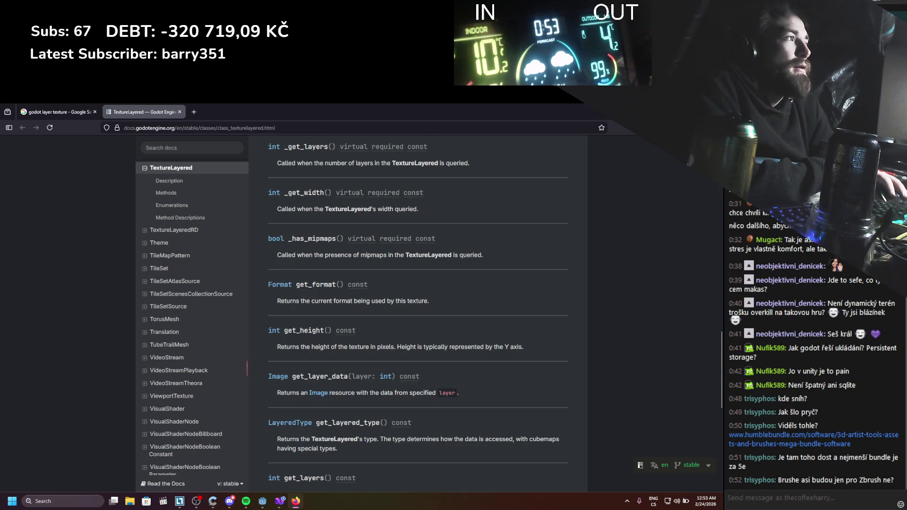
key(alt+Tab)
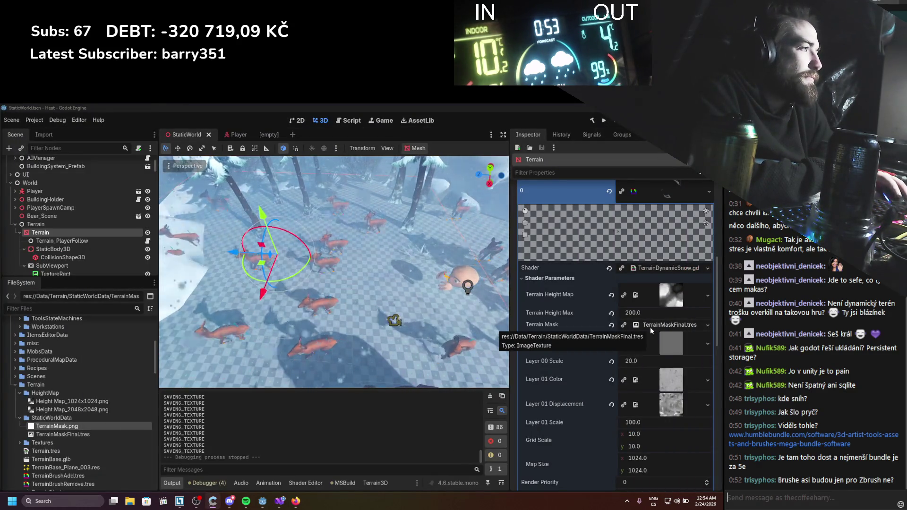
Expand Terrain, select TexturePaint, preview its Terrain Mask Texture, and inspect TerrainMask.png in FileSystem
click(15, 224)
scroll(29, 227, down, 5)
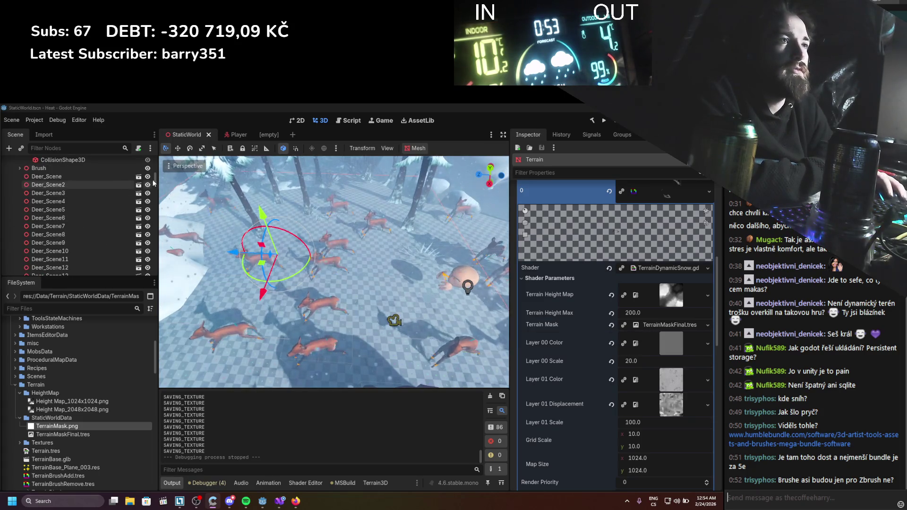
scroll(75, 222, down, 5)
click(37, 268)
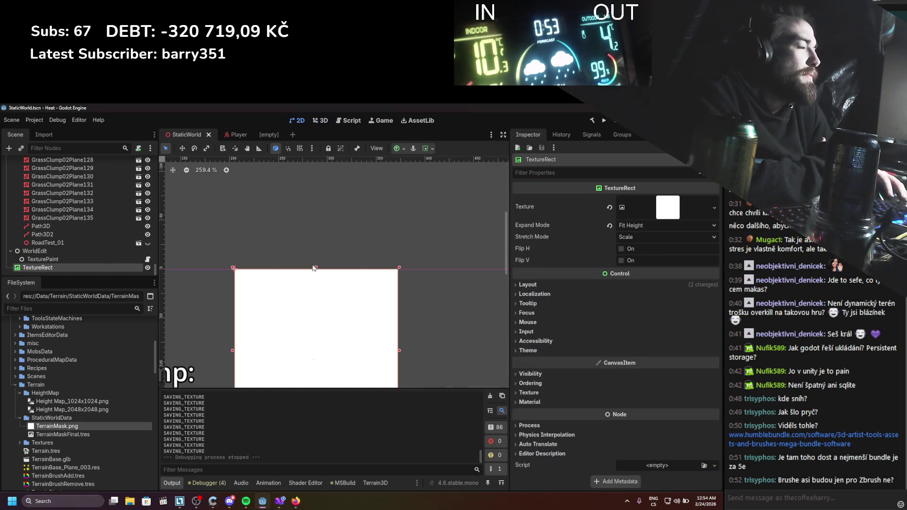
key(Up)
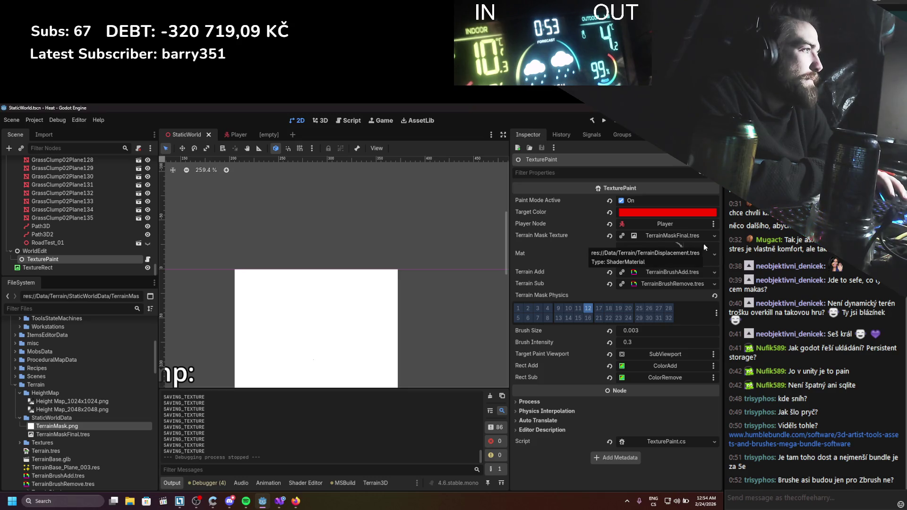
click(691, 237)
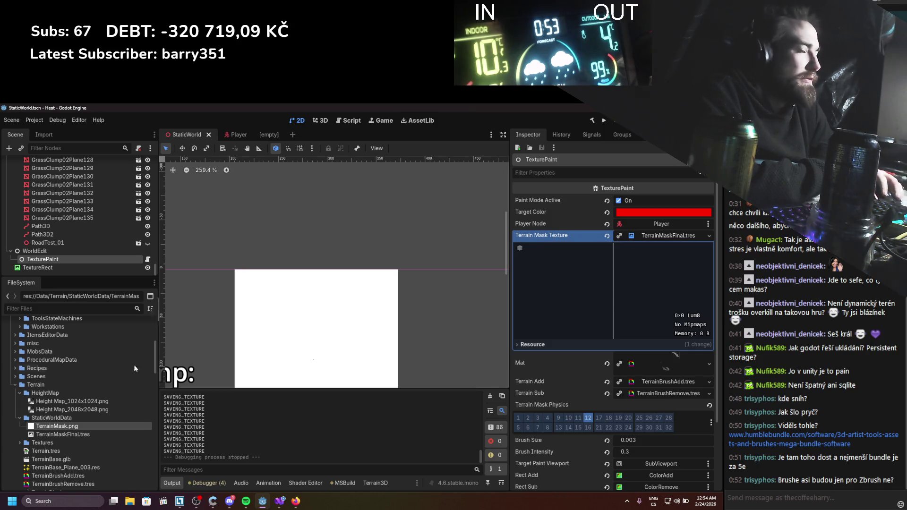
click(45, 429)
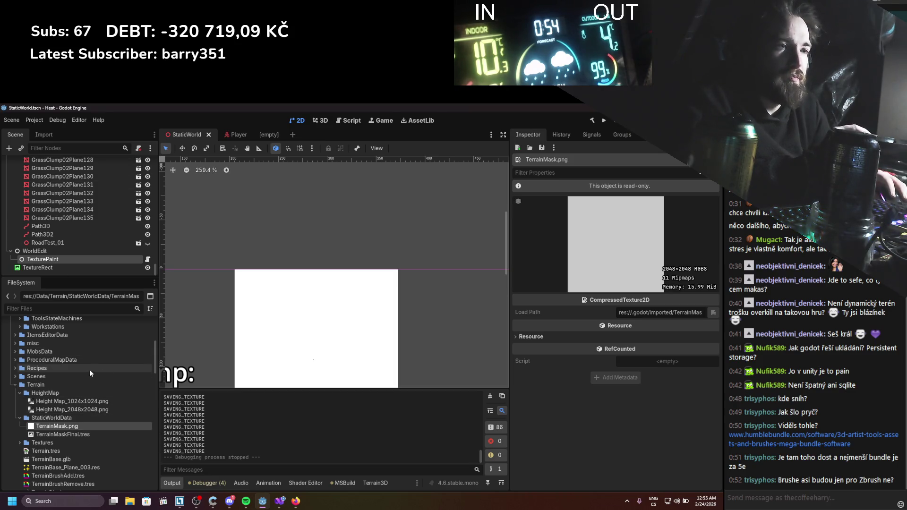
Return to the 3D view and expand TexturePaint's Mat shader material parameters to review them
click(45, 259)
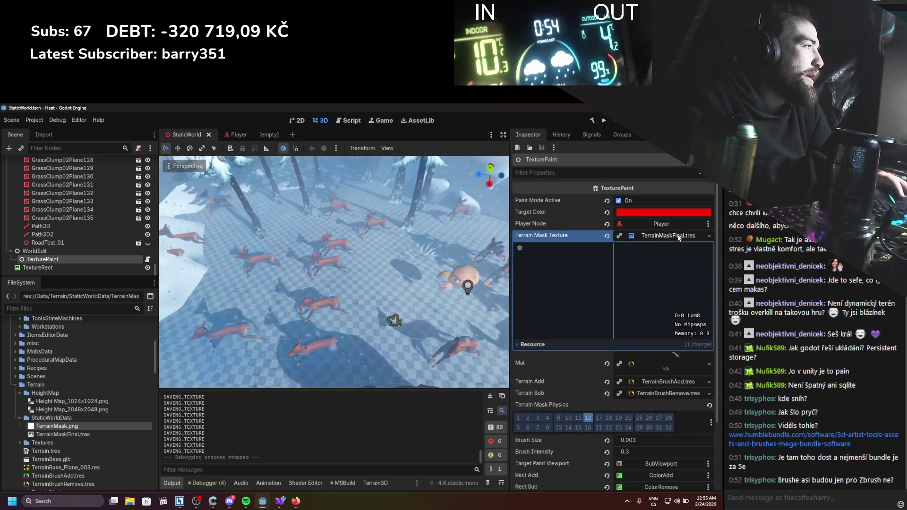
scroll(673, 260, down, 3)
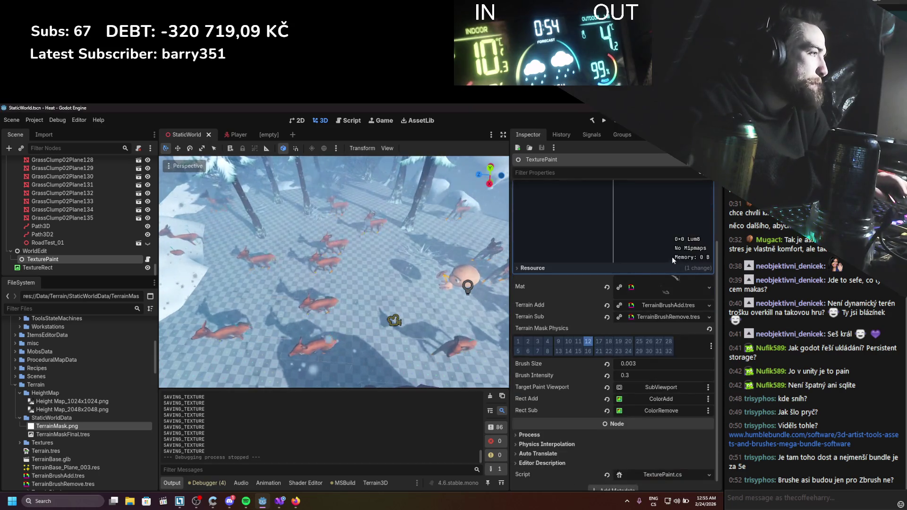
click(661, 286)
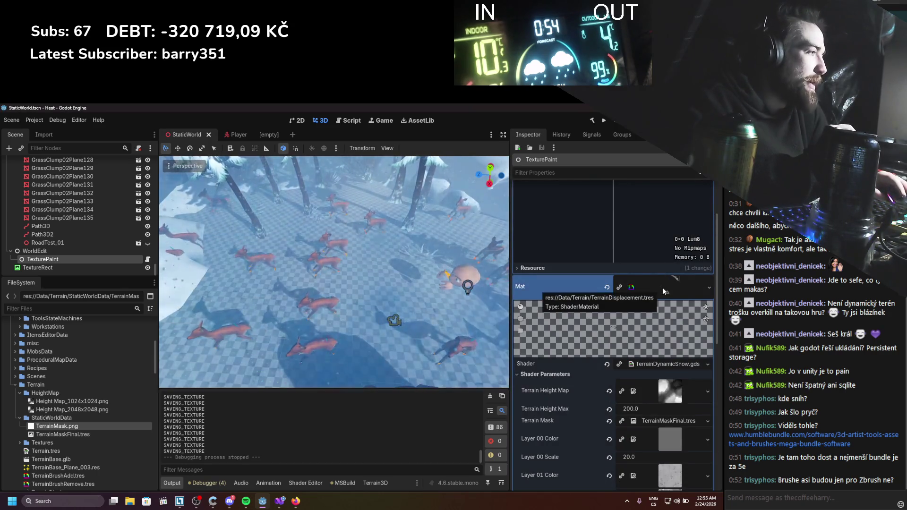
scroll(646, 425, down, 4)
scroll(645, 423, down, 5)
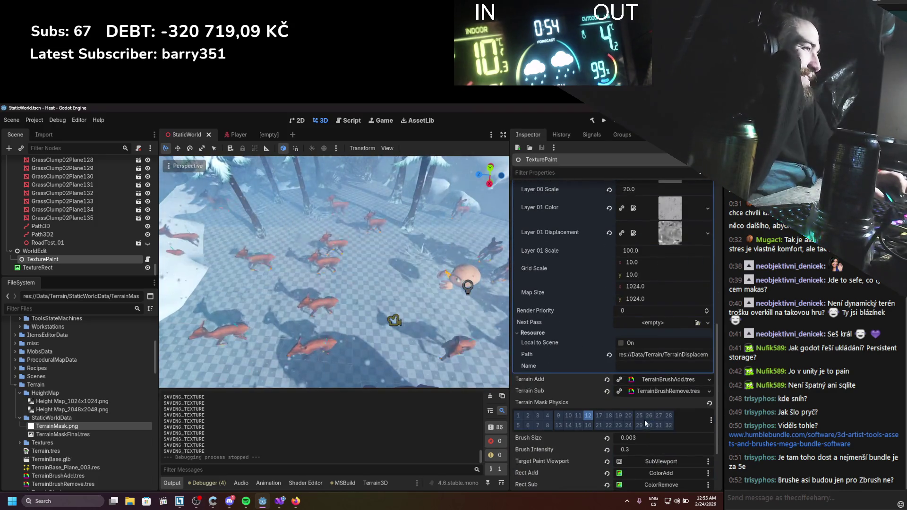
scroll(645, 421, up, 10)
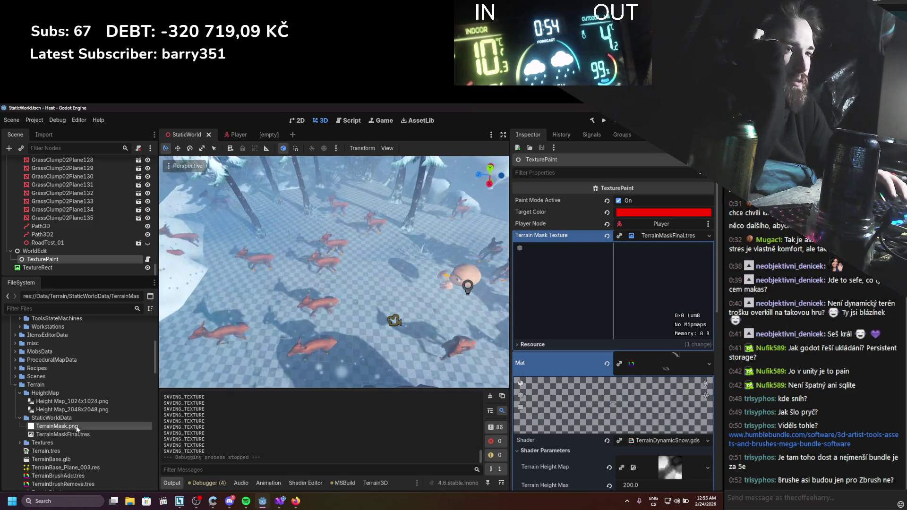
mouse_move(86, 436)
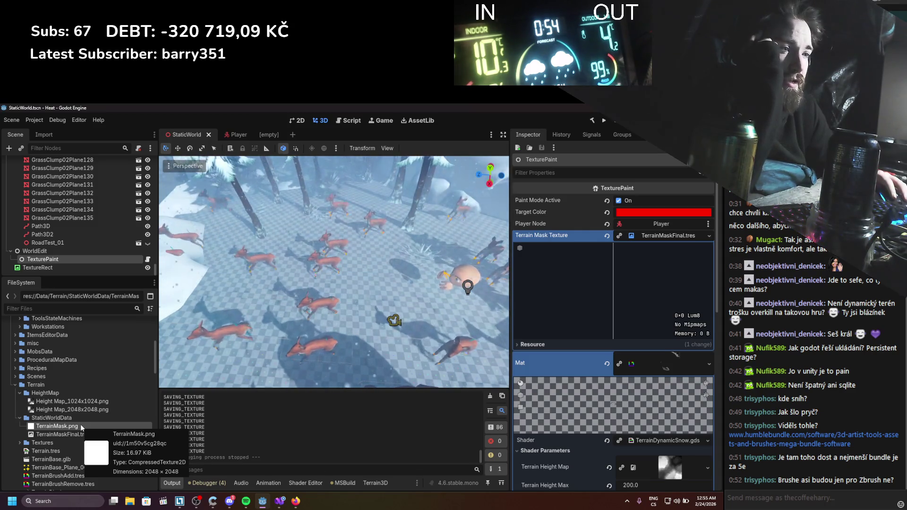
click(279, 502)
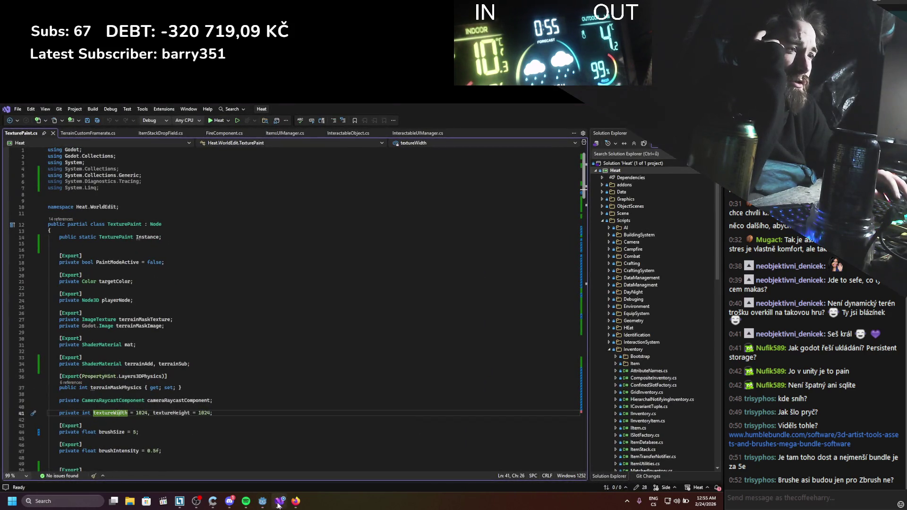
click(263, 502)
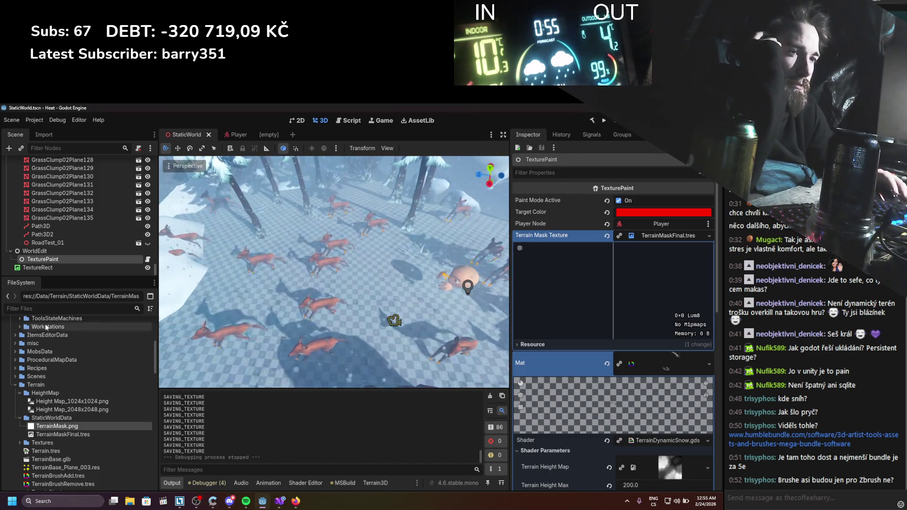
scroll(639, 395, down, 10)
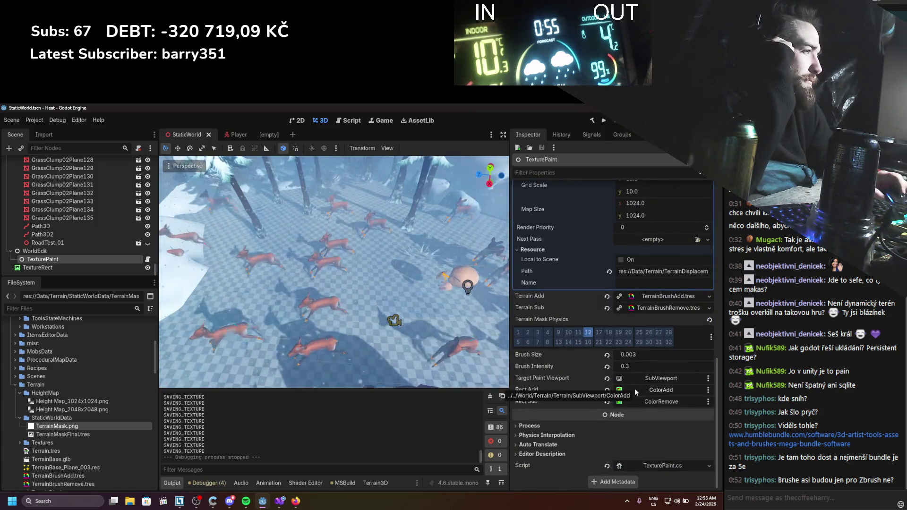
scroll(634, 389, up, 10)
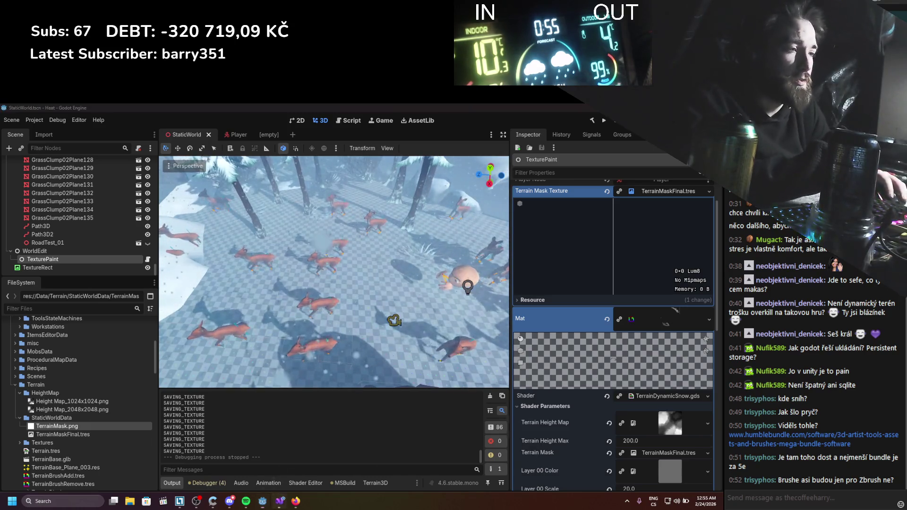
click(279, 501)
scroll(104, 239, down, 10)
scroll(105, 239, down, 11)
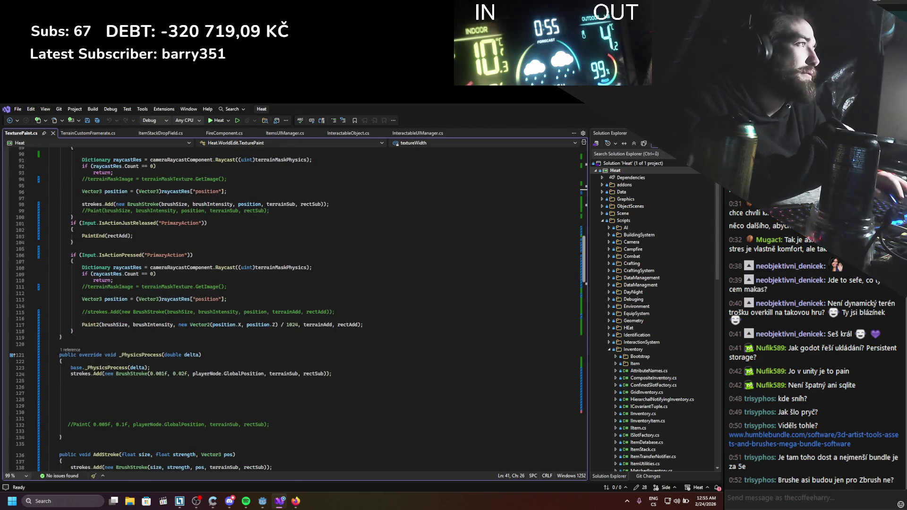
key(alt+Tab)
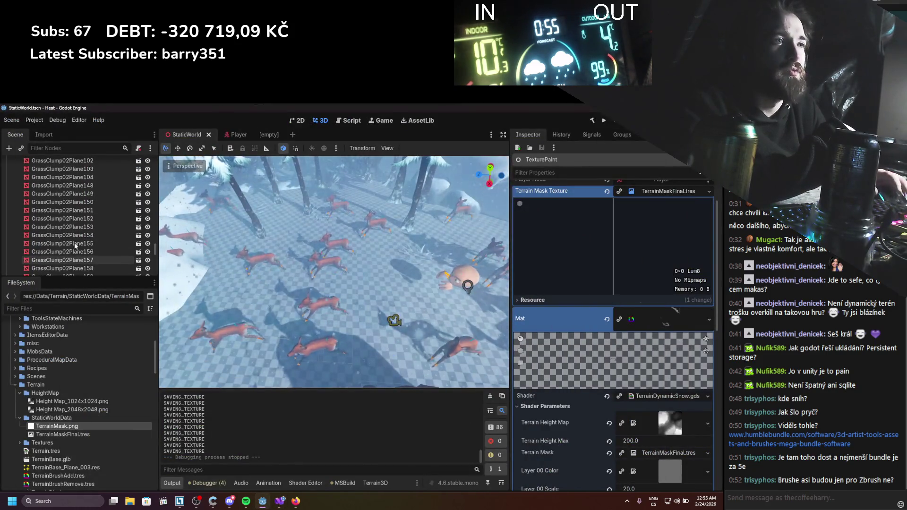
scroll(75, 245, up, 20)
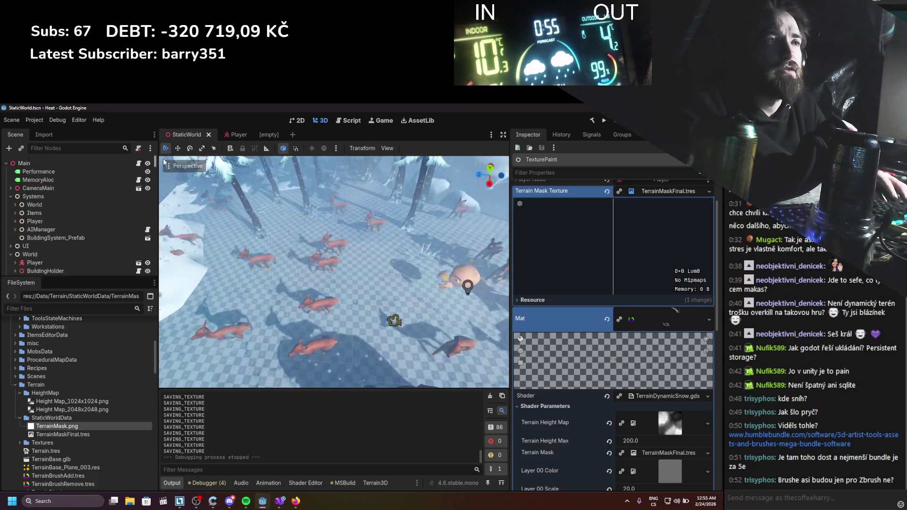
Hide the SnowTexture overlay node, save the StaticWorld scene, and launch the Heat game
scroll(62, 217, down, 5)
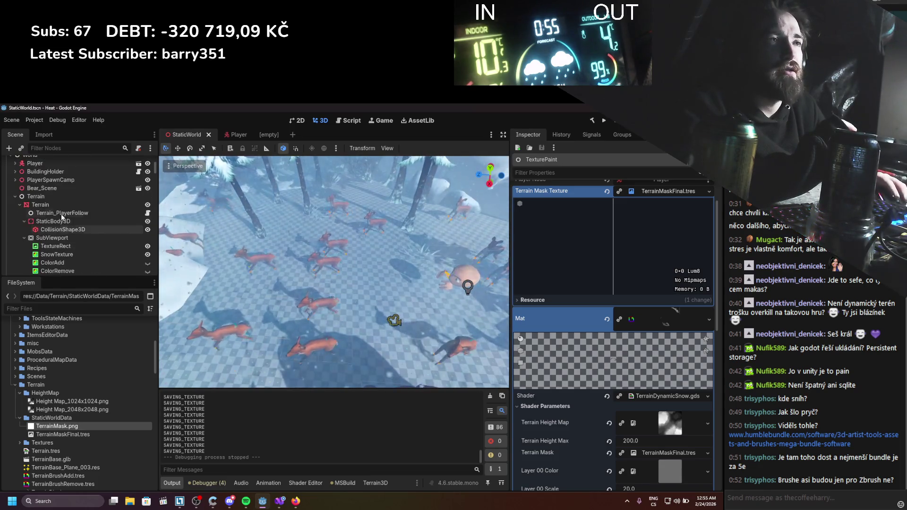
scroll(59, 222, down, 3)
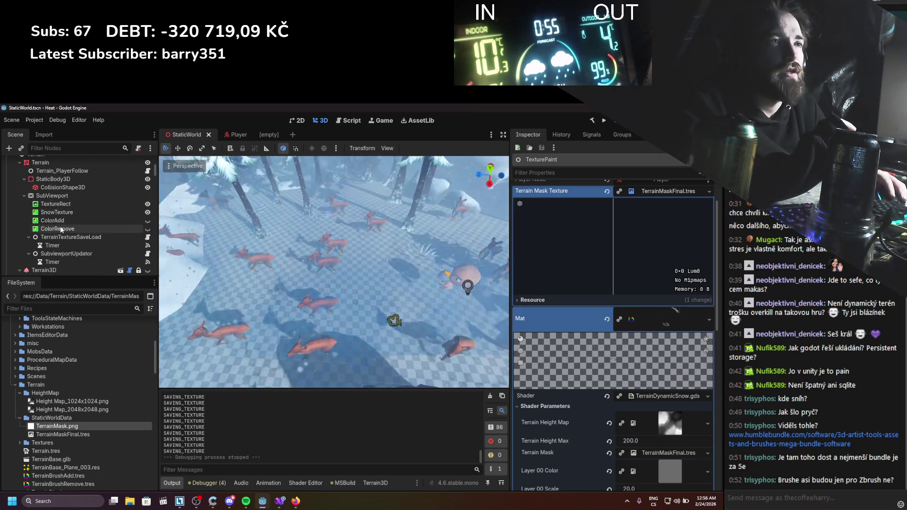
click(147, 212)
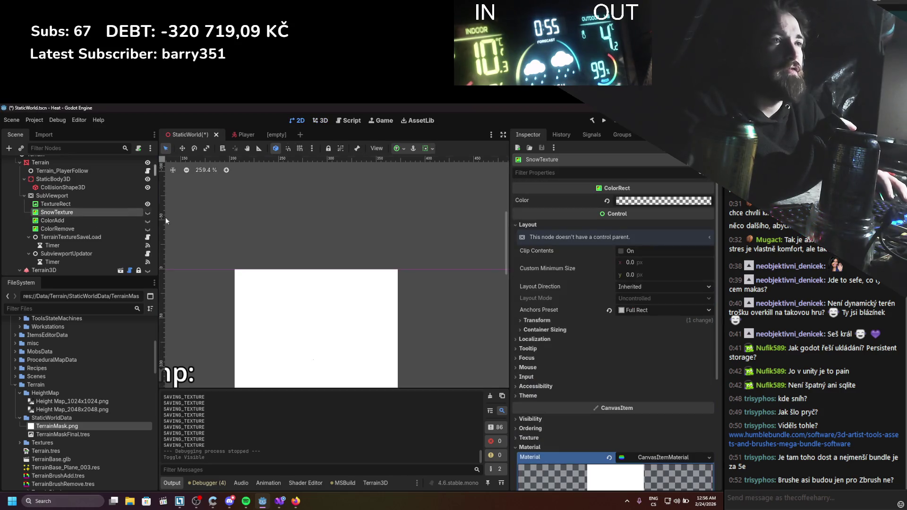
key(ctrl+s)
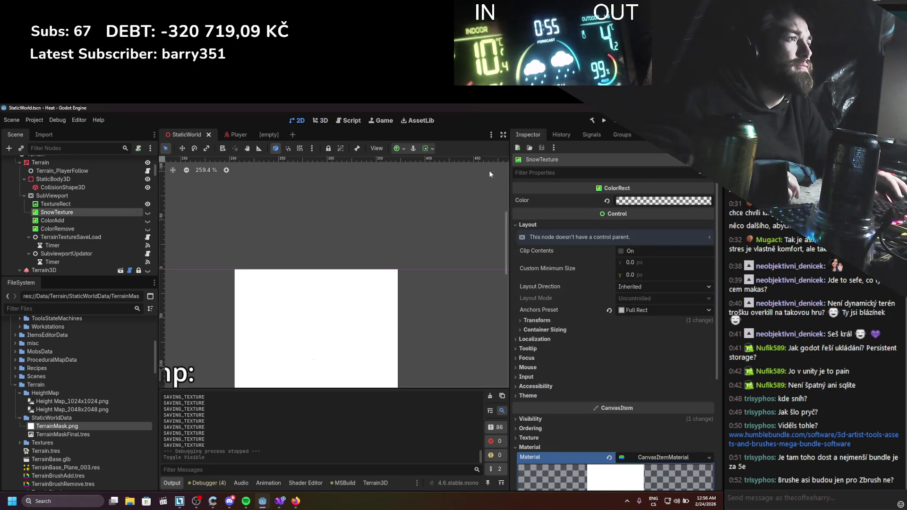
key(F5)
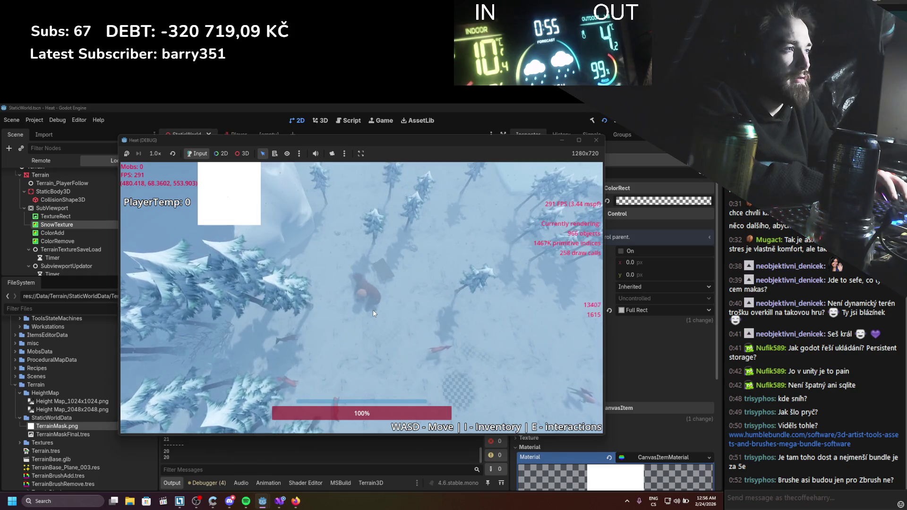
Melt a strip of snow across the terrain in the running Heat game, zoom the camera, then stop the game
mouse_move(360, 347)
mouse_down()
mouse_move(300, 347)
mouse_move(472, 346)
mouse_move(378, 345)
mouse_move(448, 341)
mouse_move(461, 303)
mouse_move(459, 226)
mouse_move(393, 318)
mouse_move(487, 283)
mouse_move(535, 328)
mouse_move(438, 353)
mouse_move(241, 349)
mouse_move(306, 345)
mouse_up()
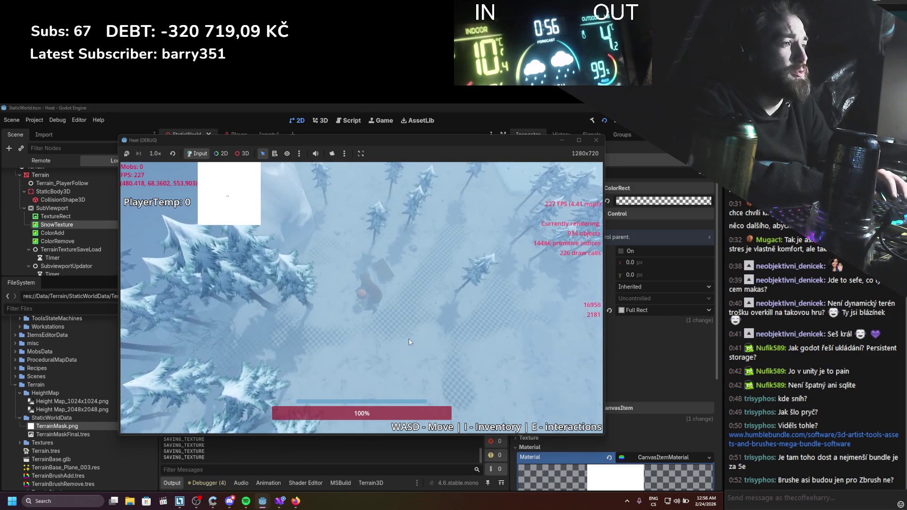
scroll(405, 377, up, 3)
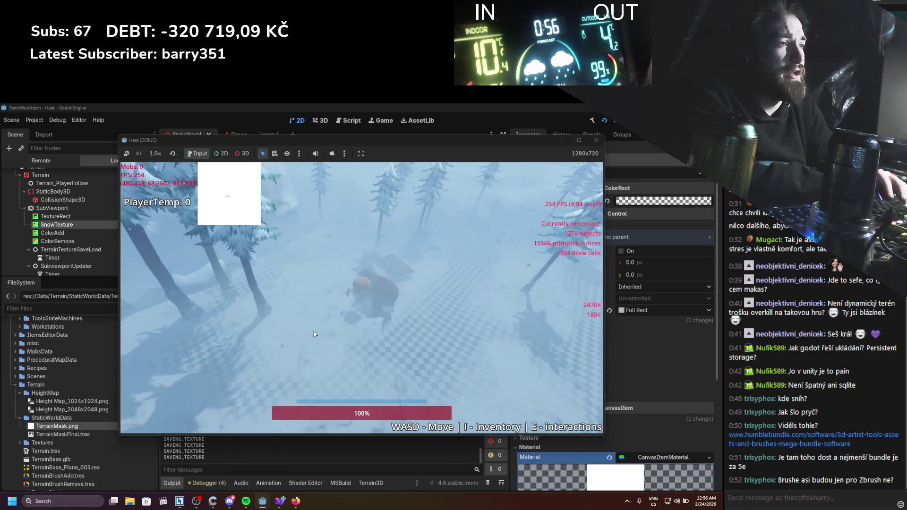
scroll(373, 326, down, 3)
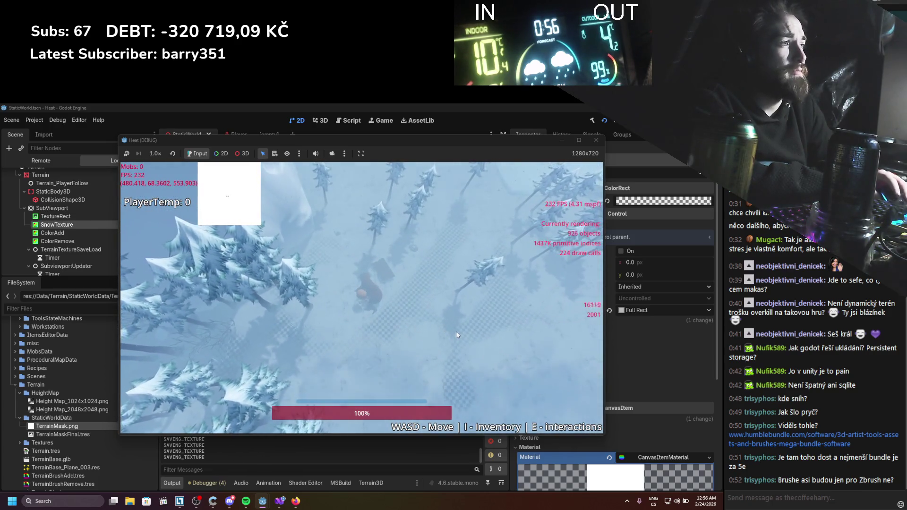
key(F8)
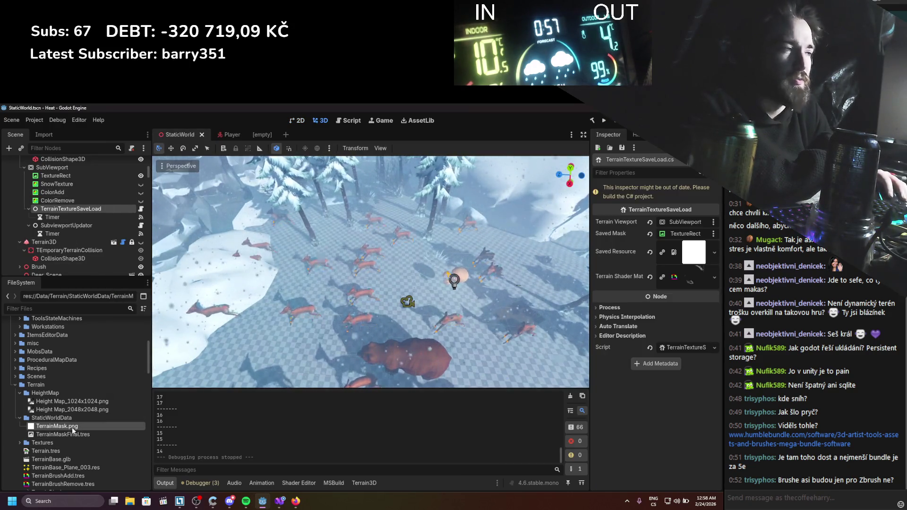
Widen the Inspector and examine the saved TerrainMaskFinal.tres mask texture's details
mouse_move(73, 431)
drag(591, 283, 470, 282)
click(714, 243)
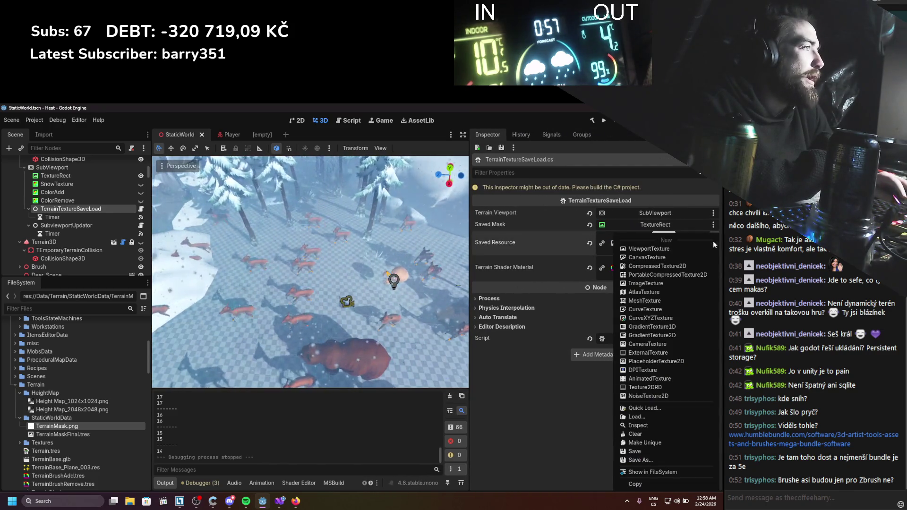
click(533, 392)
click(664, 244)
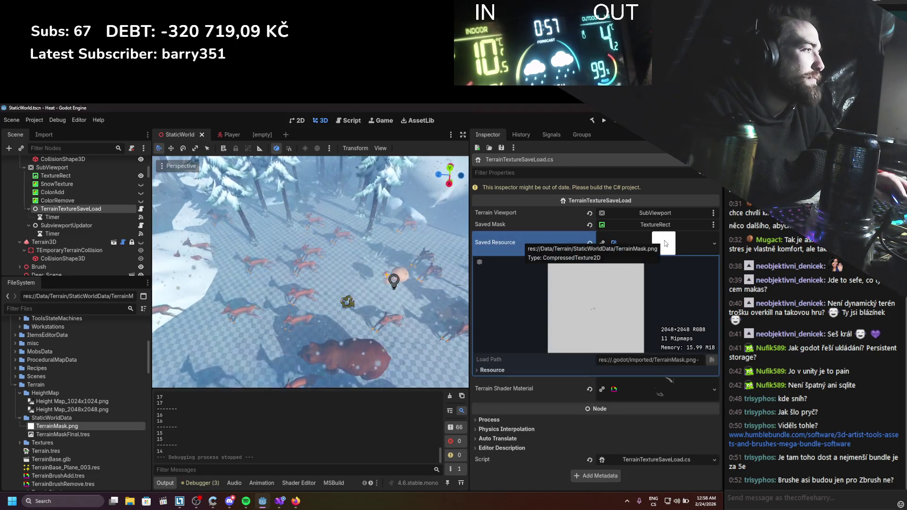
click(664, 243)
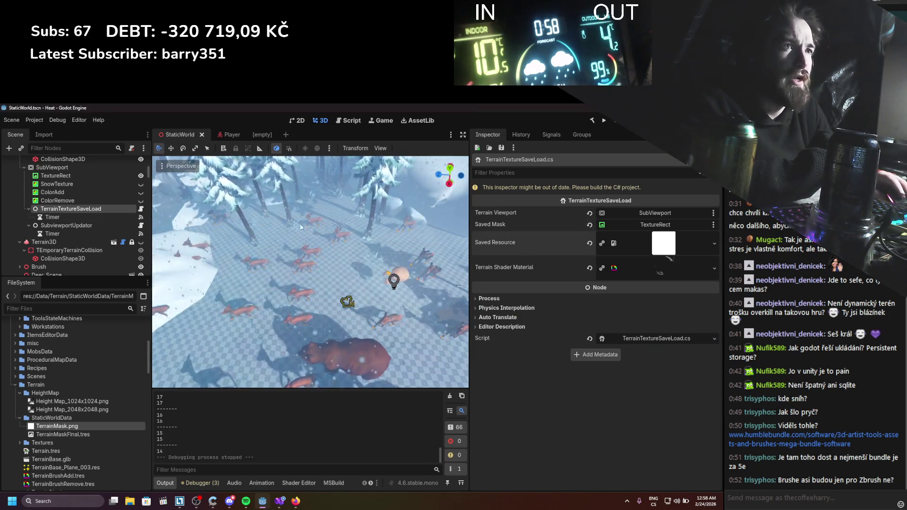
click(63, 436)
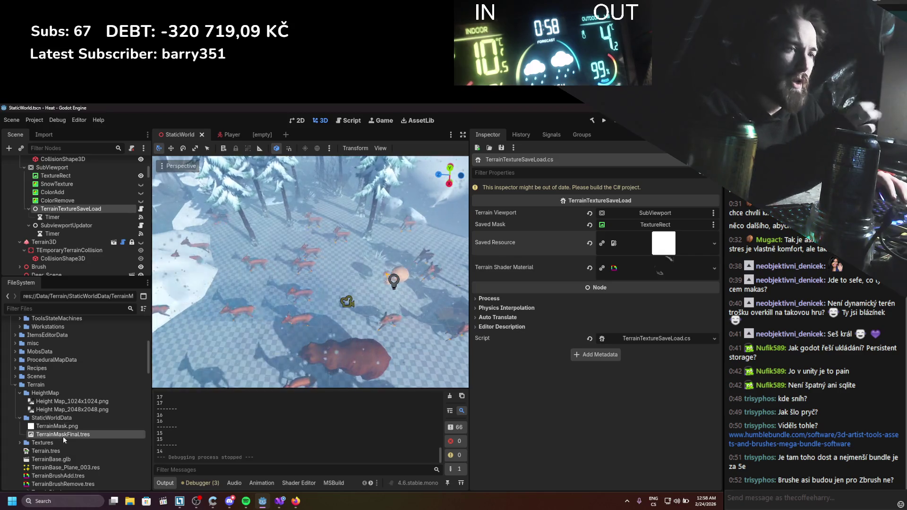
Assign TerrainMask.png as the Terrain Mask on the Terrain node's material
scroll(81, 214, up, 2)
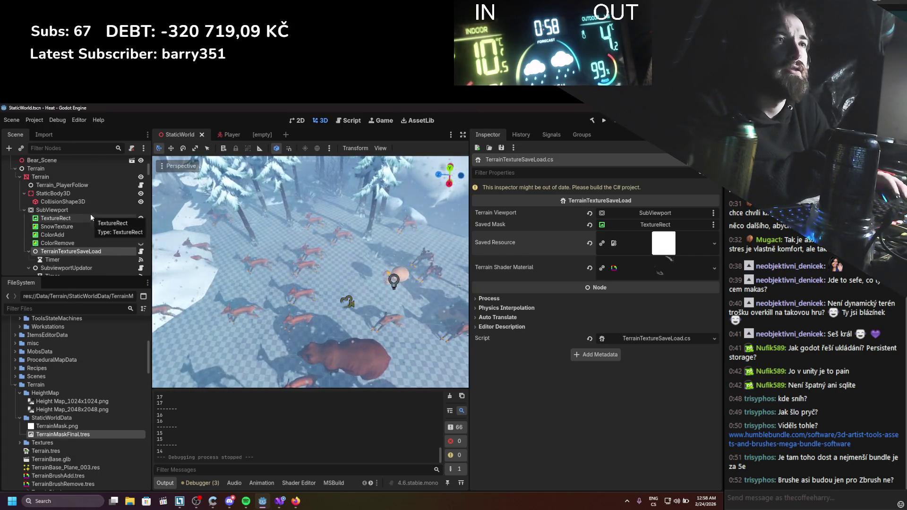
click(81, 177)
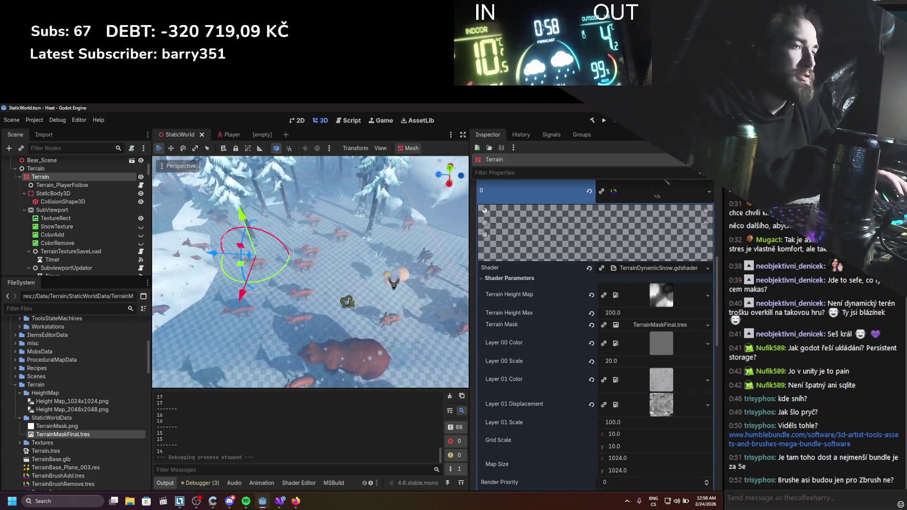
mouse_move(57, 427)
mouse_down()
mouse_move(573, 380)
mouse_move(660, 325)
mouse_up()
scroll(391, 313, up, 3)
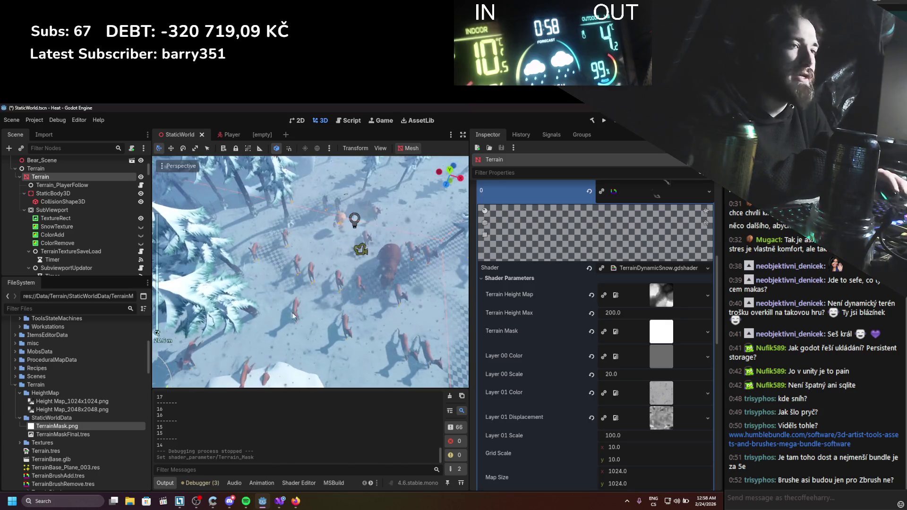
scroll(88, 234, down, 15)
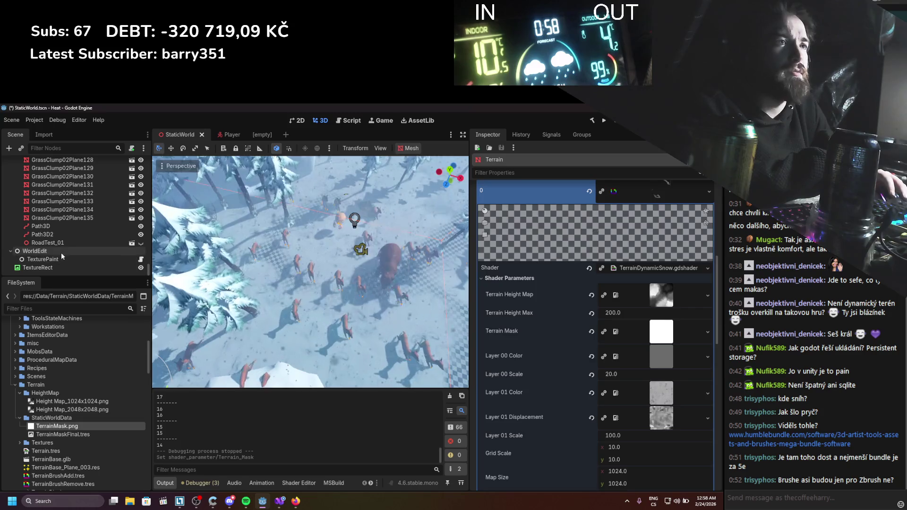
On TexturePaint, collapse the previews, expand Terrain Mask Texture and try dropping TerrainMask.png onto it
click(61, 260)
scroll(655, 249, up, 2)
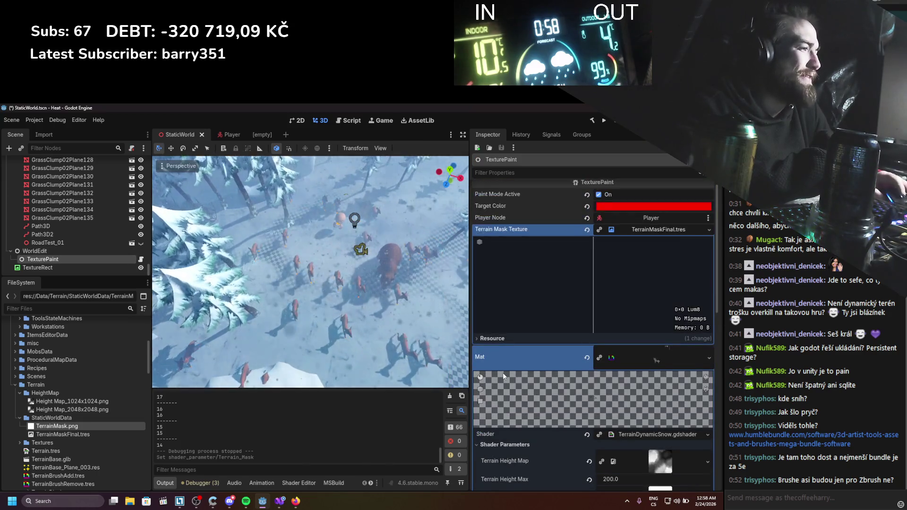
click(656, 238)
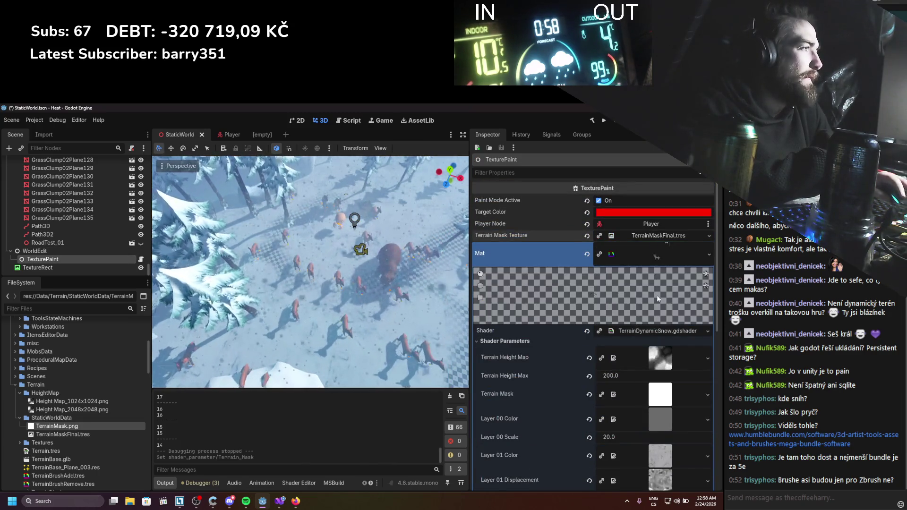
click(659, 255)
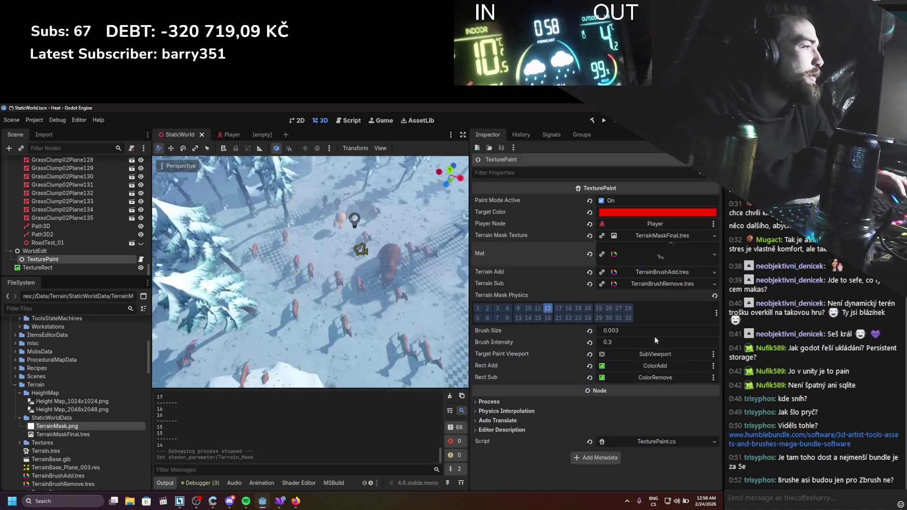
click(630, 236)
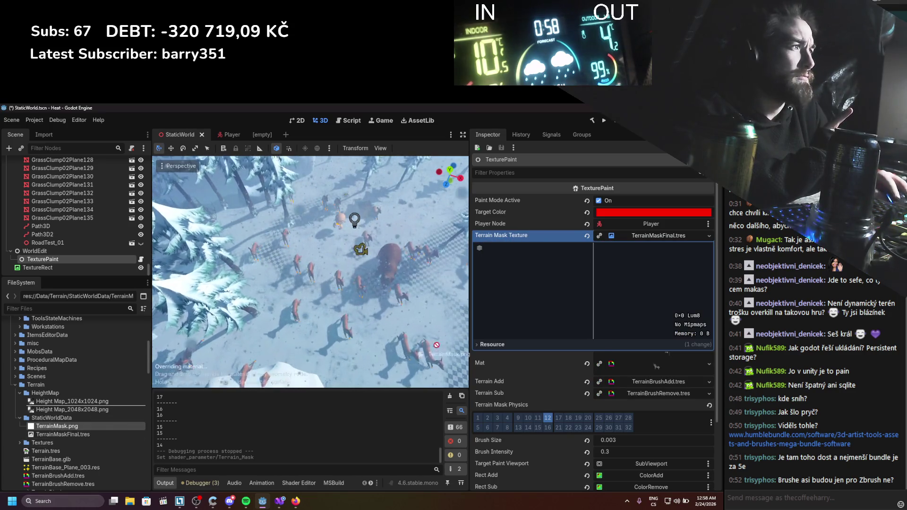
drag(436, 345, 630, 240)
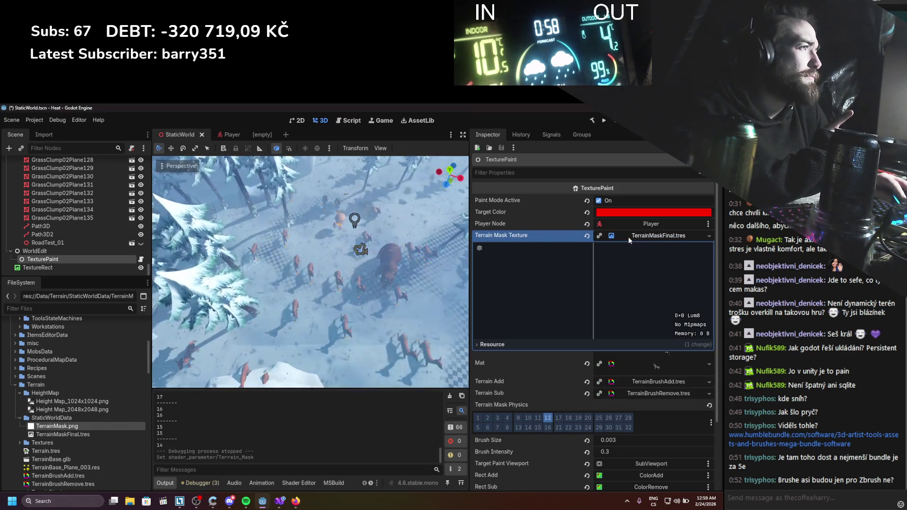
Open TexturePaint.cs in Visual Studio and locate the terrain mask code
click(280, 503)
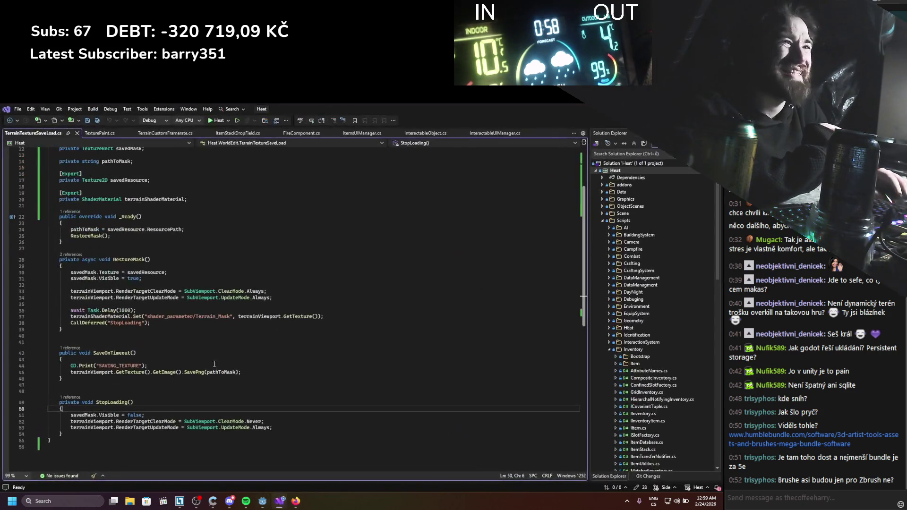
scroll(204, 328, up, 4)
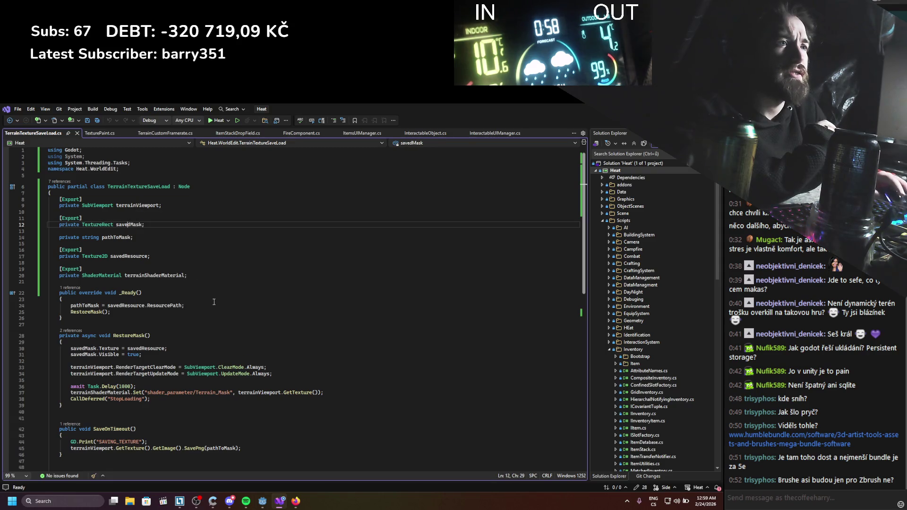
click(108, 135)
scroll(233, 280, up, 1)
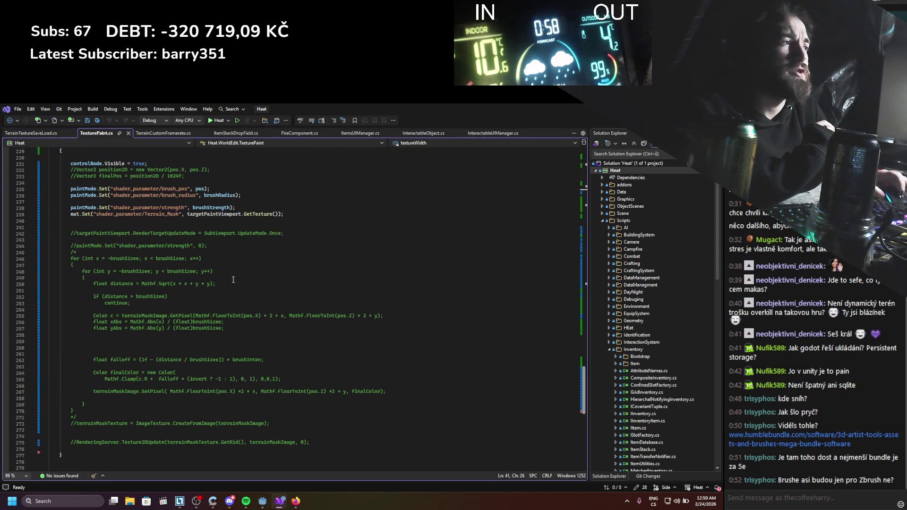
drag(587, 400, 586, 186)
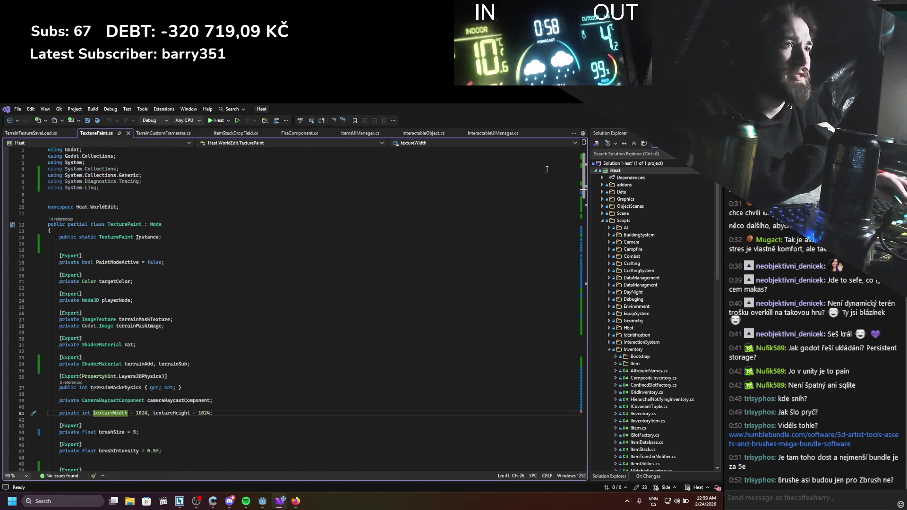
scroll(147, 296, down, 1)
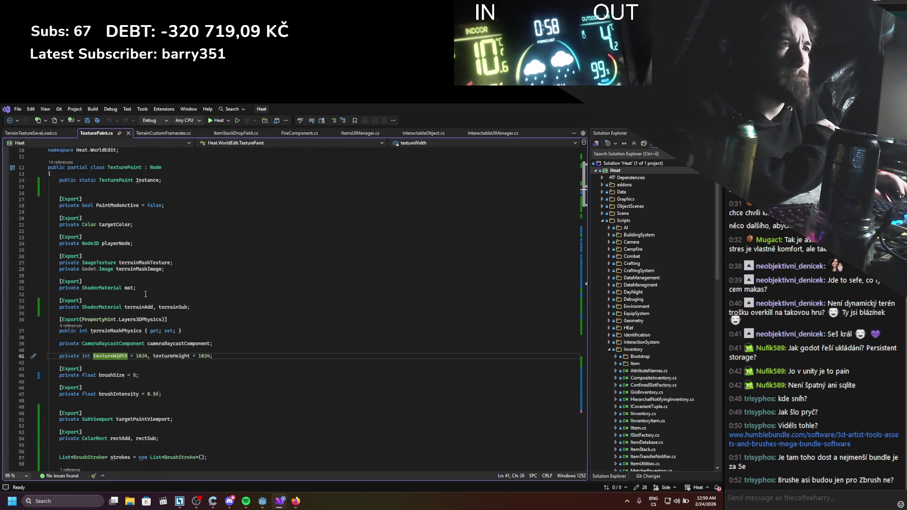
scroll(217, 331, down, 16)
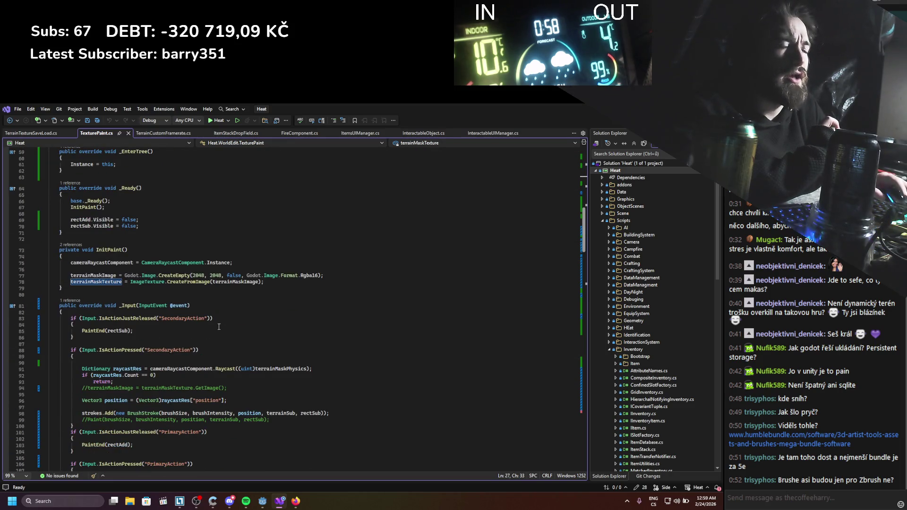
scroll(219, 326, down, 9)
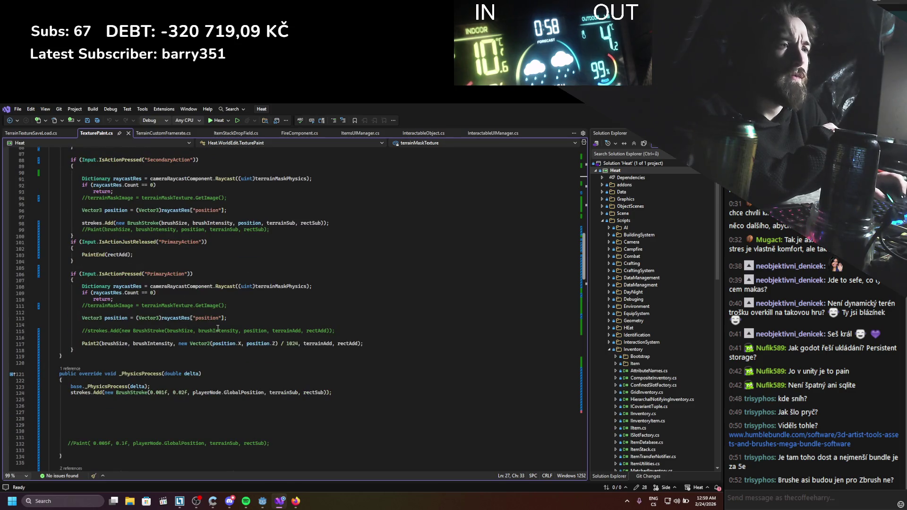
scroll(218, 328, down, 1)
scroll(218, 330, up, 5)
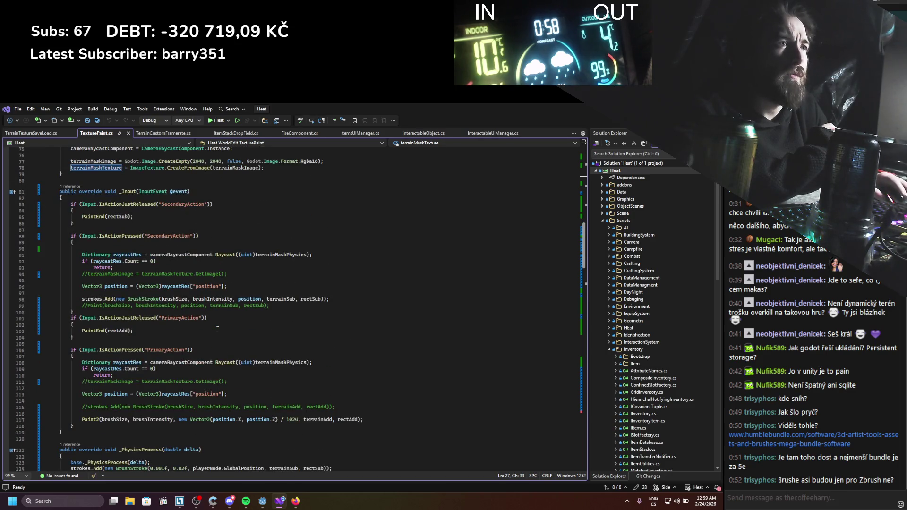
scroll(218, 329, down, 20)
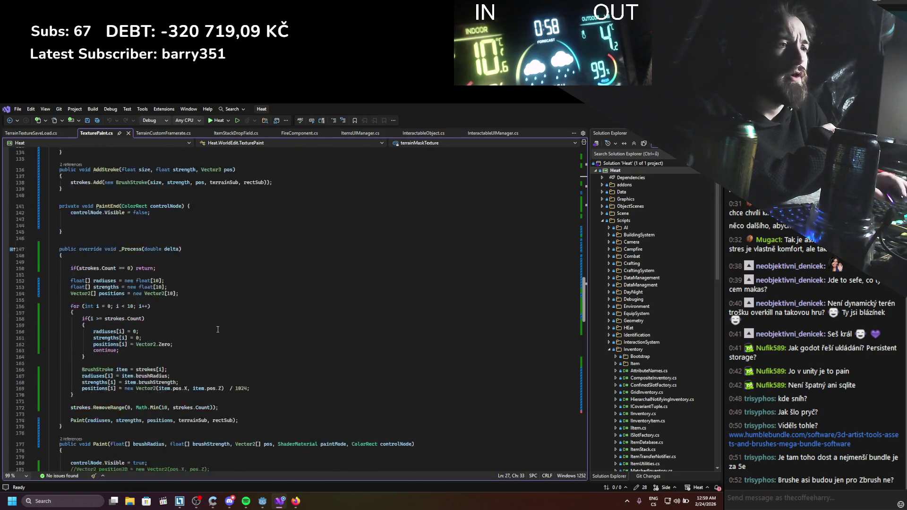
scroll(218, 329, down, 5)
scroll(218, 324, up, 18)
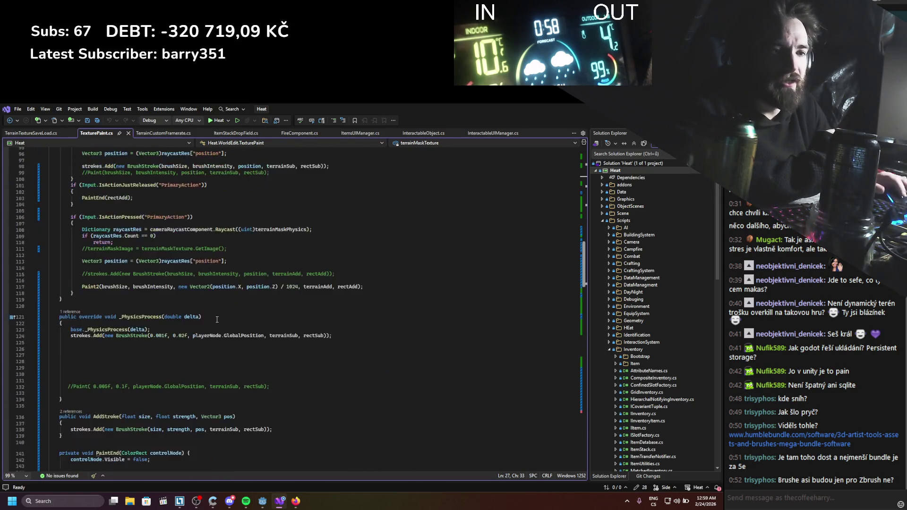
scroll(216, 319, up, 20)
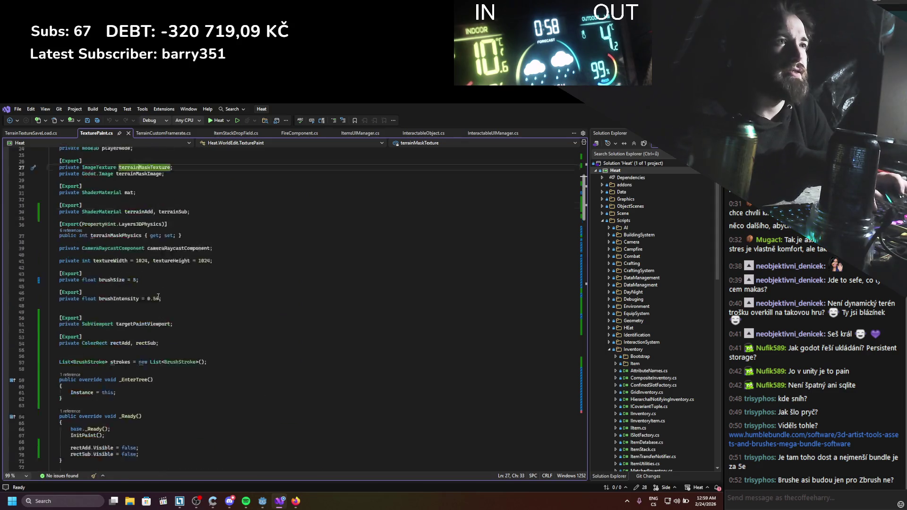
scroll(159, 297, up, 7)
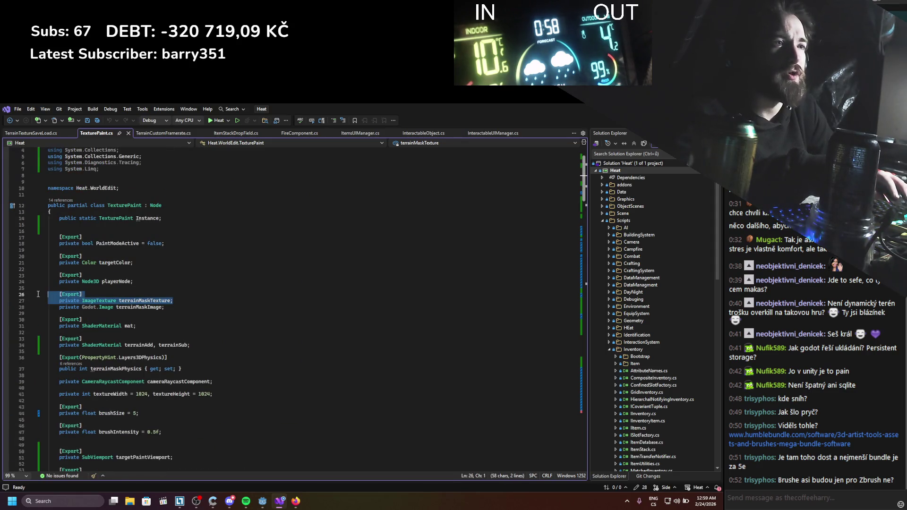
Delete the terrainMaskTexture export and InitPaint's mask image/texture lines, save, and return to Godot
key(BackSpace)
key(BackSpace)
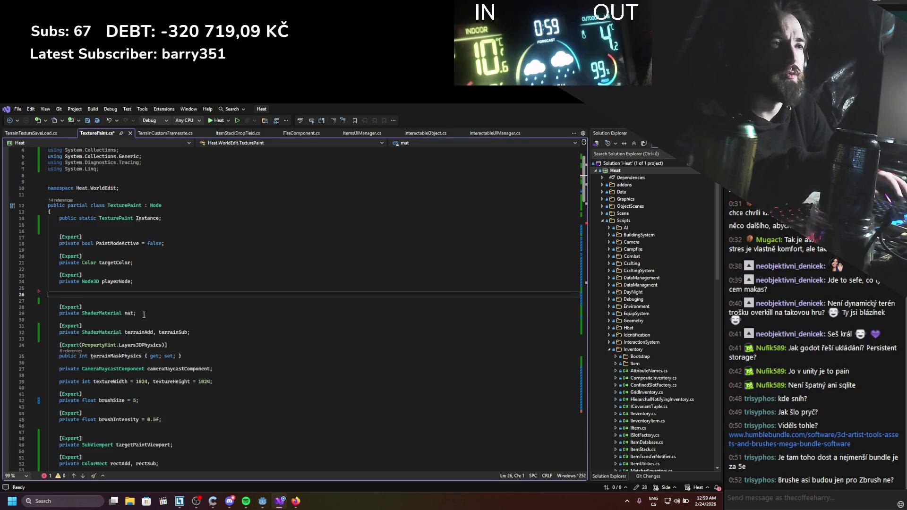
key(BackSpace)
key(BackSpace)
scroll(151, 314, down, 14)
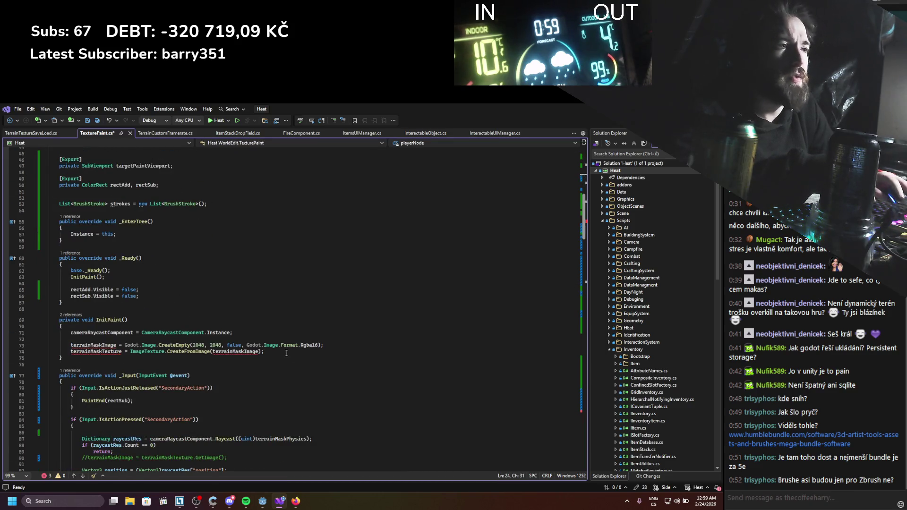
key(BackSpace)
key(BackSpace)
key(BackSpace)
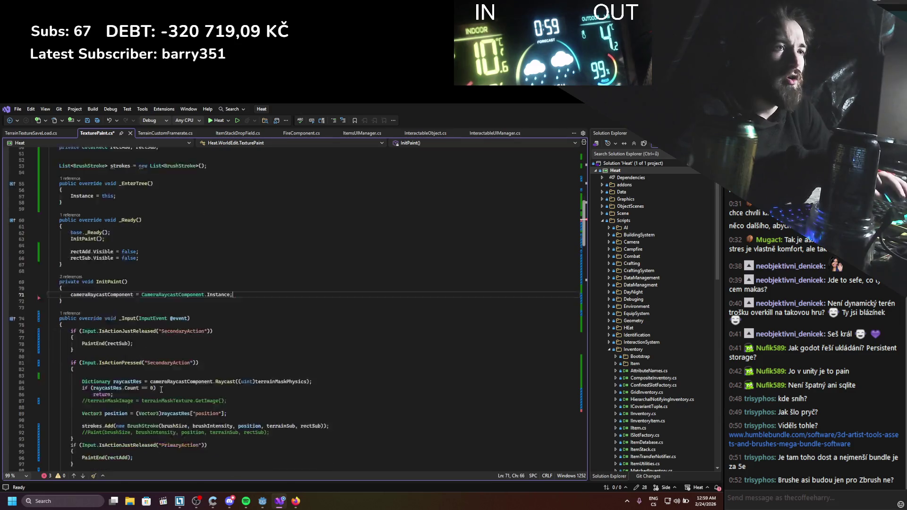
scroll(166, 377, down, 6)
scroll(166, 377, down, 20)
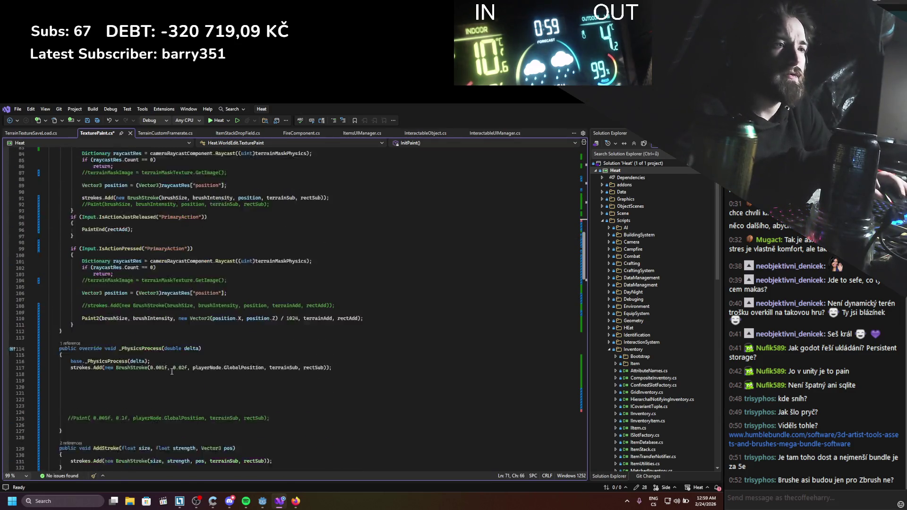
key(ctrl+s)
scroll(172, 370, down, 20)
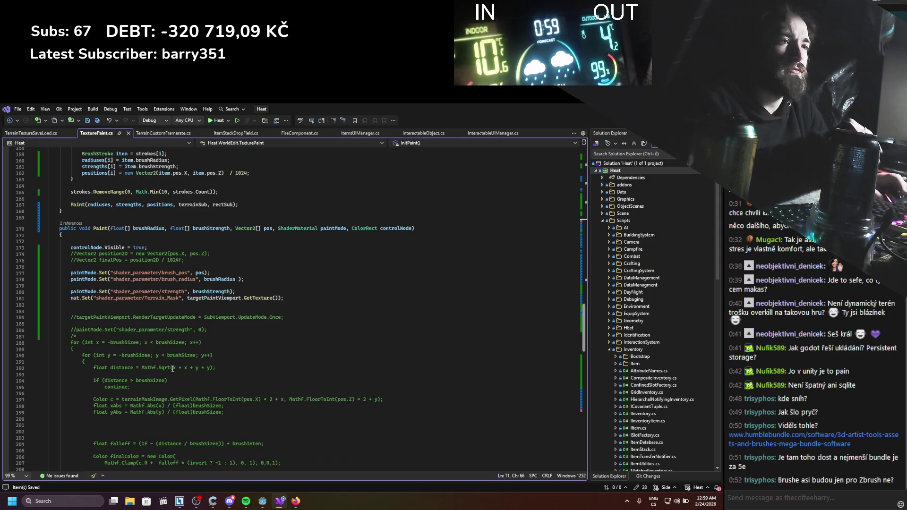
scroll(173, 369, down, 12)
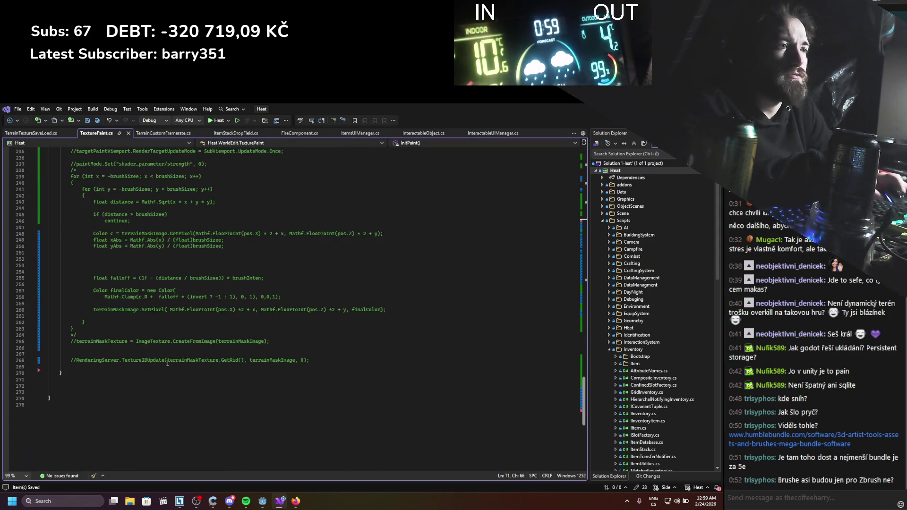
key(alt+Tab)
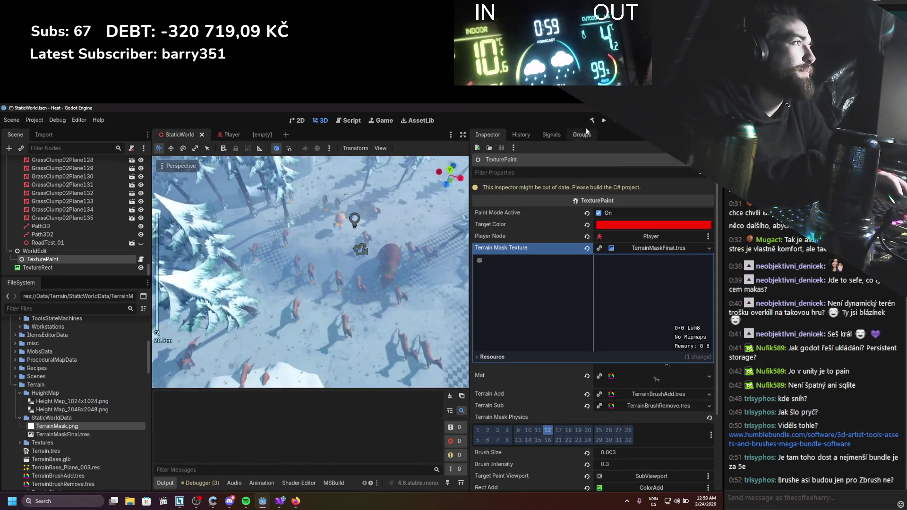
Rebuild, confirm TexturePaint has no Terrain Mask Texture, then preview TerrainMask.png in a wider Inspector
key(F5)
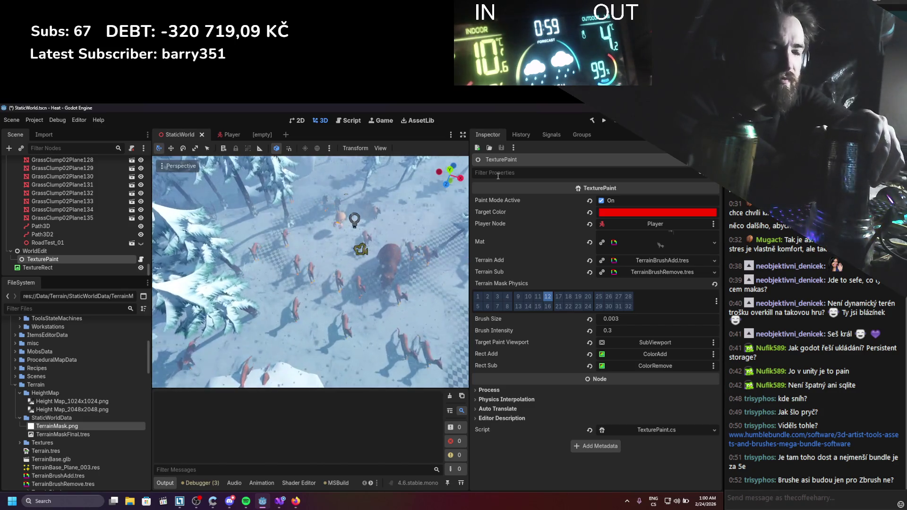
scroll(385, 198, down, 3)
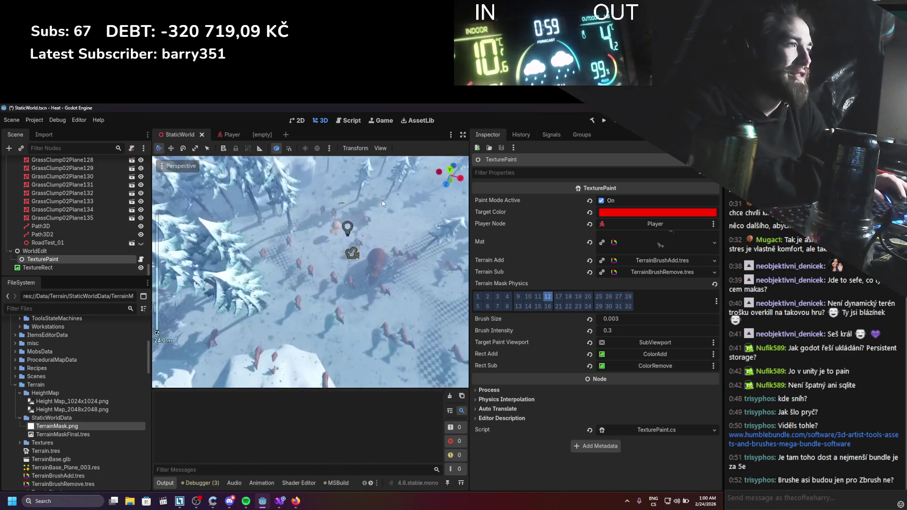
scroll(383, 203, up, 6)
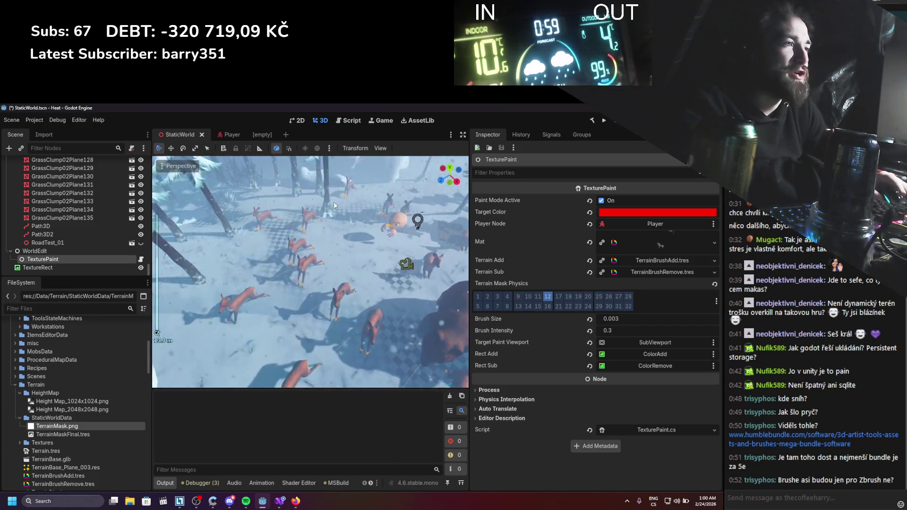
scroll(333, 202, down, 6)
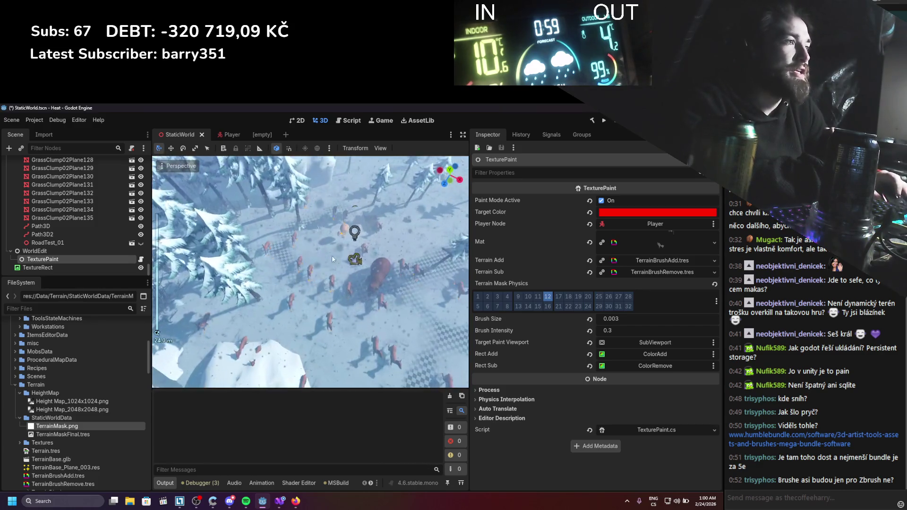
scroll(332, 260, up, 7)
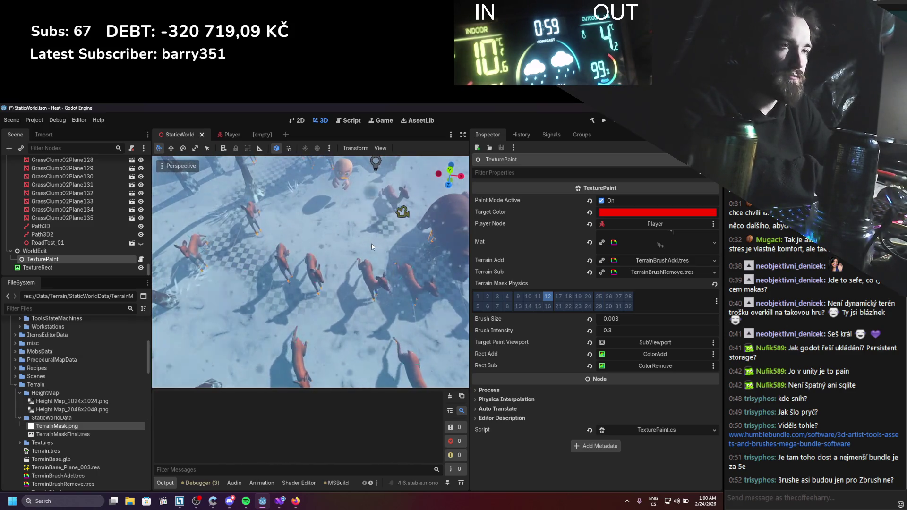
click(82, 426)
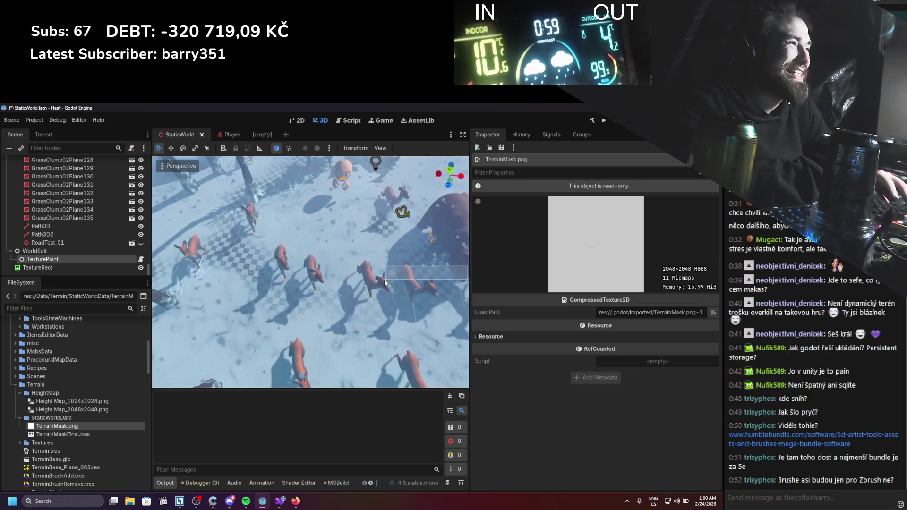
mouse_move(470, 268)
mouse_down()
mouse_move(325, 270)
mouse_move(506, 260)
mouse_up()
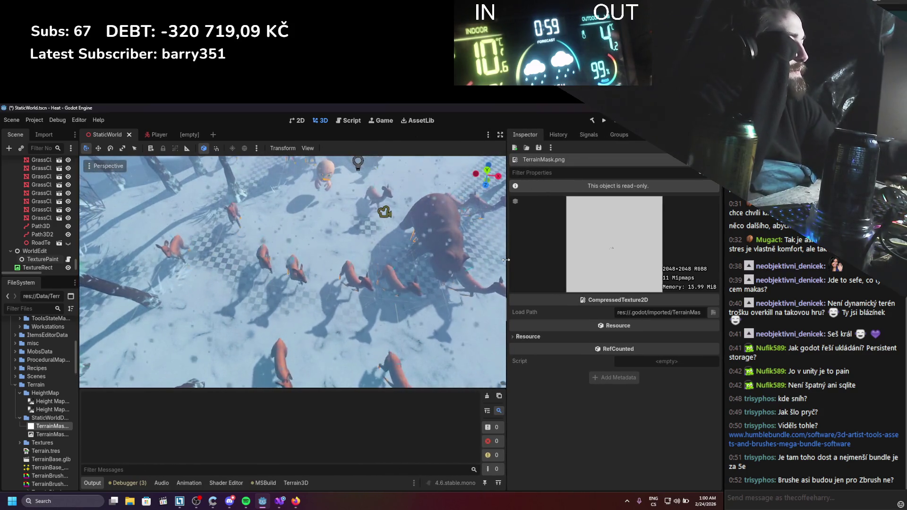
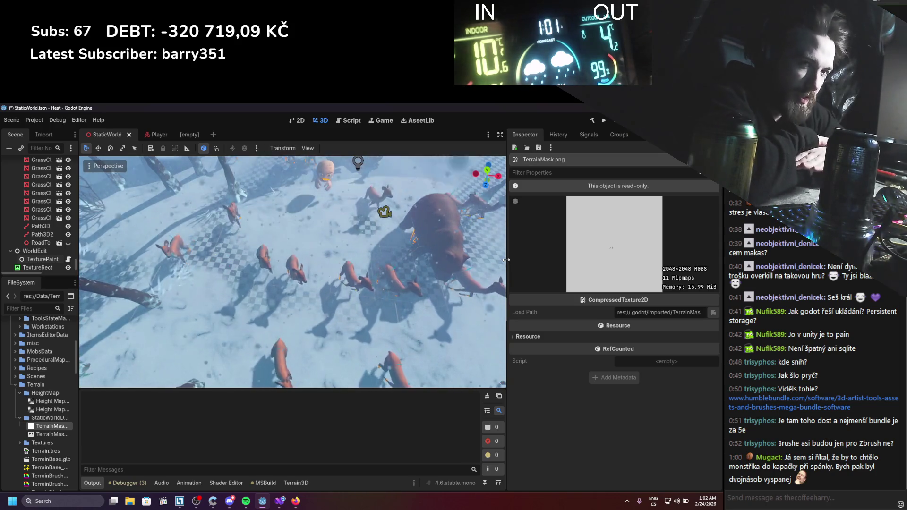
Zoom the 3D terrain view in and out, then drag the Output splitter upward to enlarge the bottom panel
scroll(324, 243, down, 6)
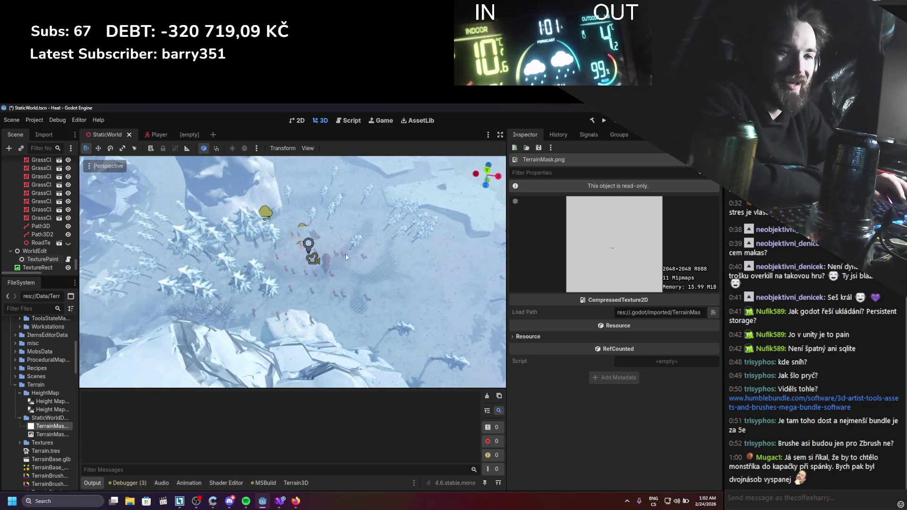
scroll(352, 287, up, 5)
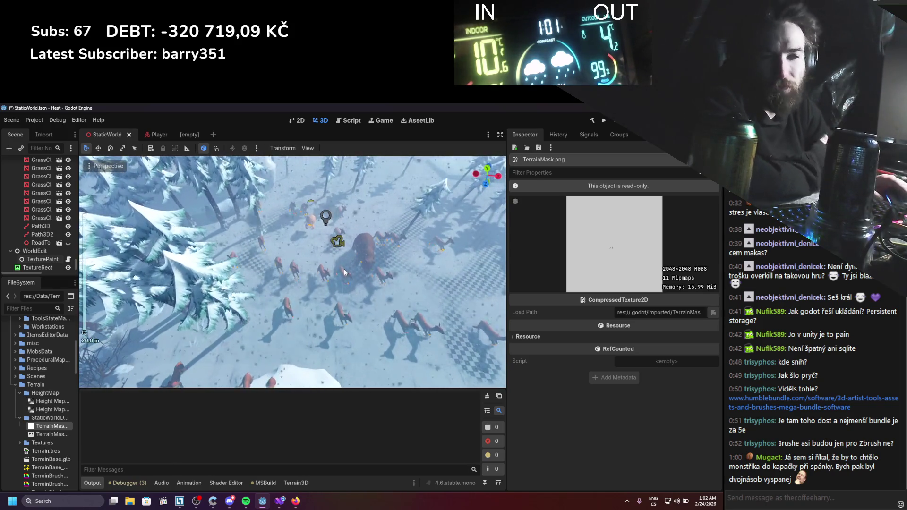
scroll(350, 282, down, 5)
scroll(348, 281, up, 3)
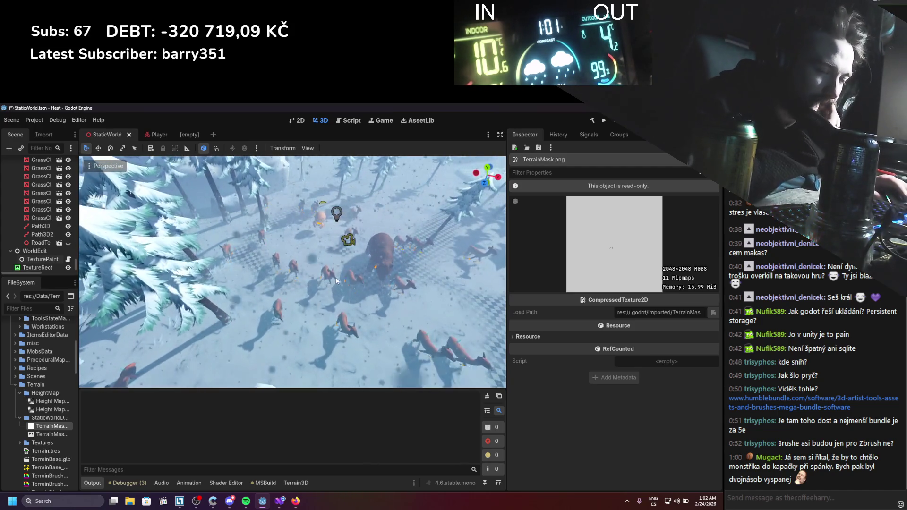
scroll(331, 283, down, 1)
scroll(324, 281, up, 2)
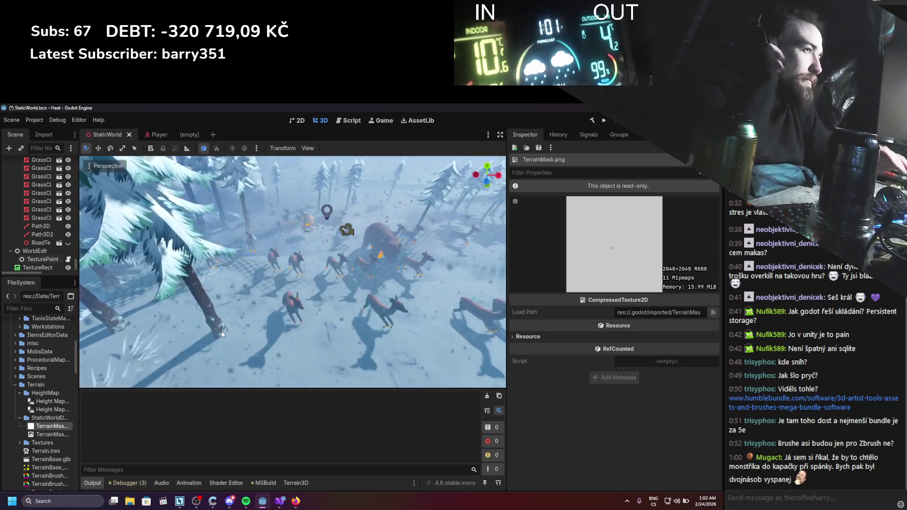
scroll(319, 255, down, 5)
scroll(319, 255, up, 6)
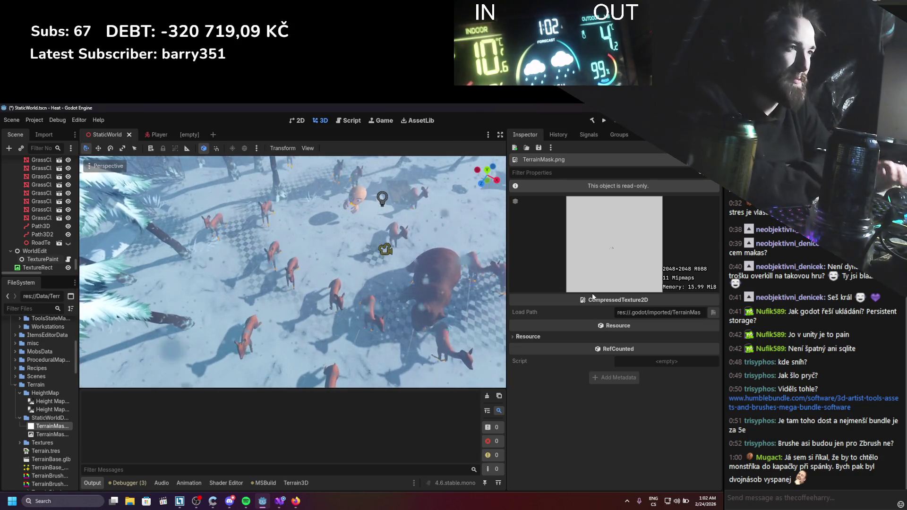
scroll(432, 240, up, 2)
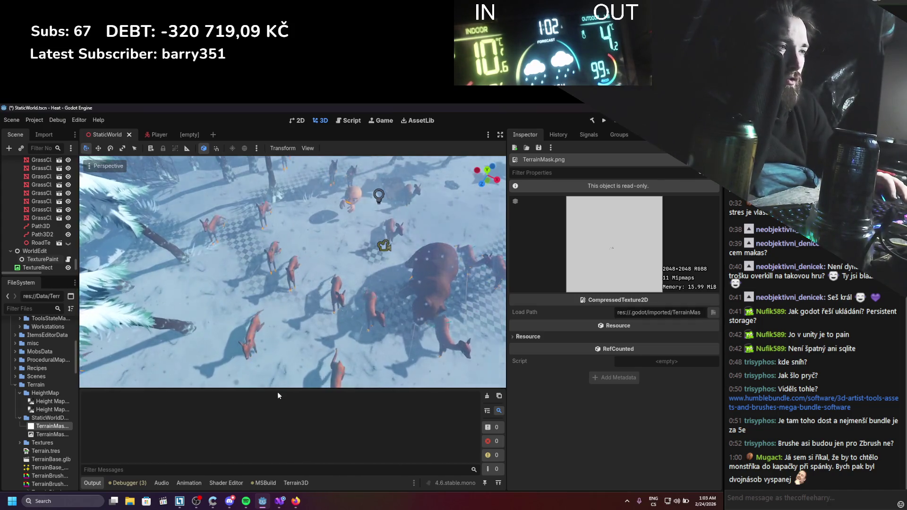
mouse_move(277, 390)
mouse_down()
mouse_move(283, 326)
mouse_move(287, 350)
mouse_up()
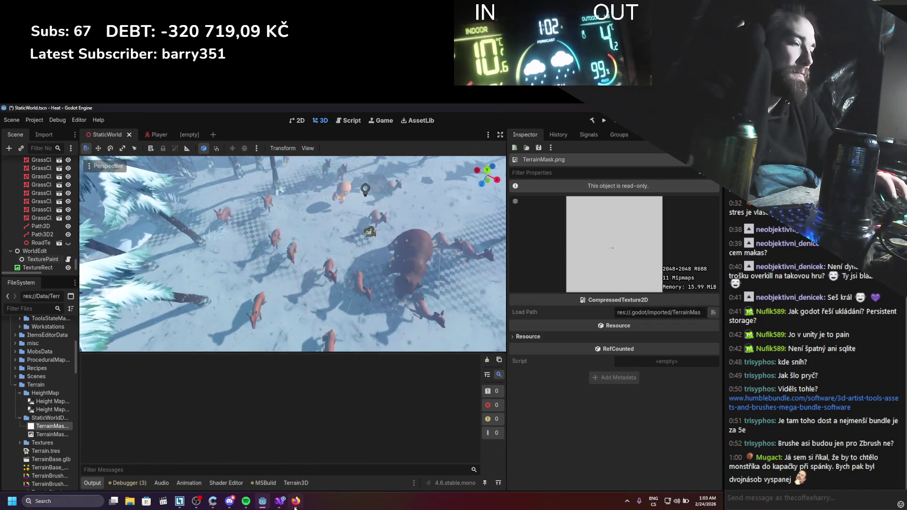
In Firefox, search 'texture haven' in a new tab and open the Poly Haven Textures result
click(296, 501)
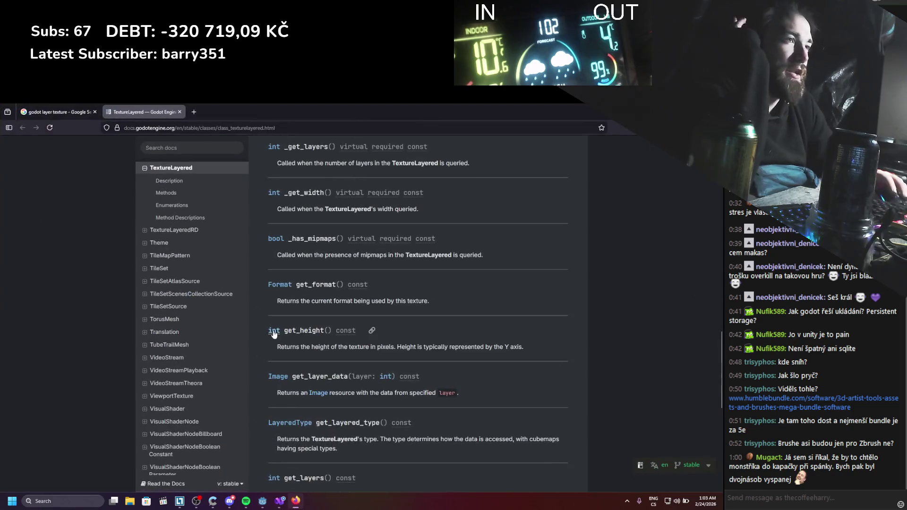
click(194, 113)
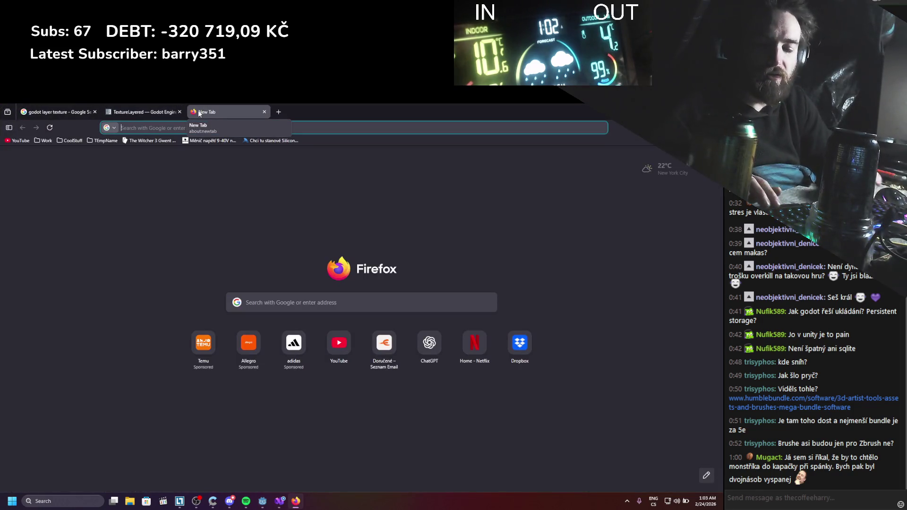
text(texture)
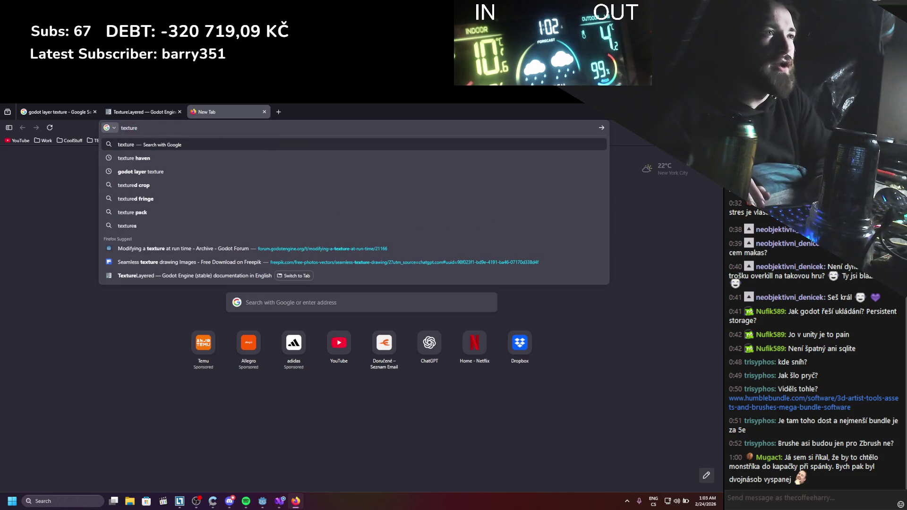
key(Down)
key(Return)
middle_click(101, 219)
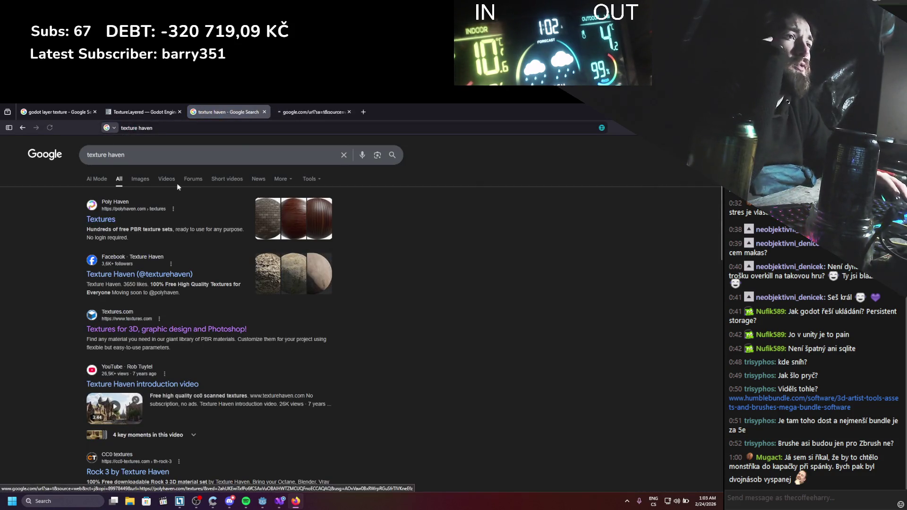
click(307, 109)
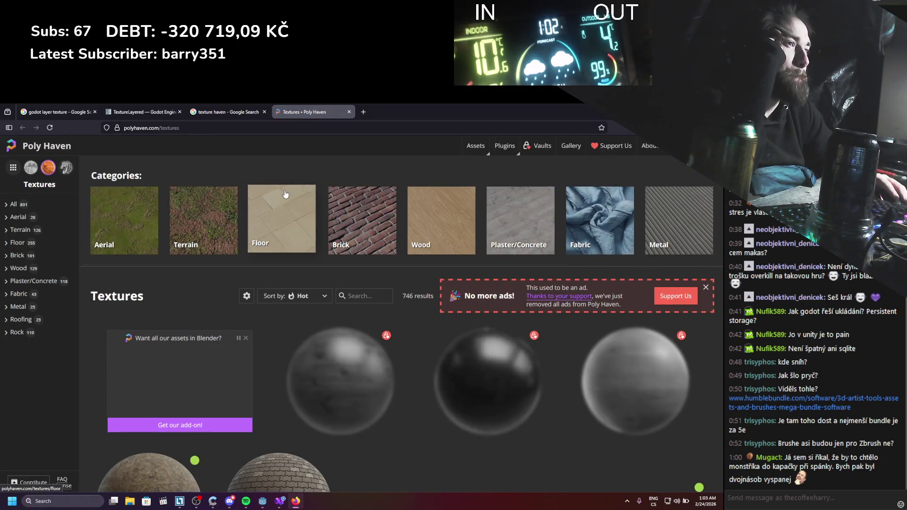
Scroll through the Poly Haven Textures page to find the category list
scroll(285, 191, down, 4)
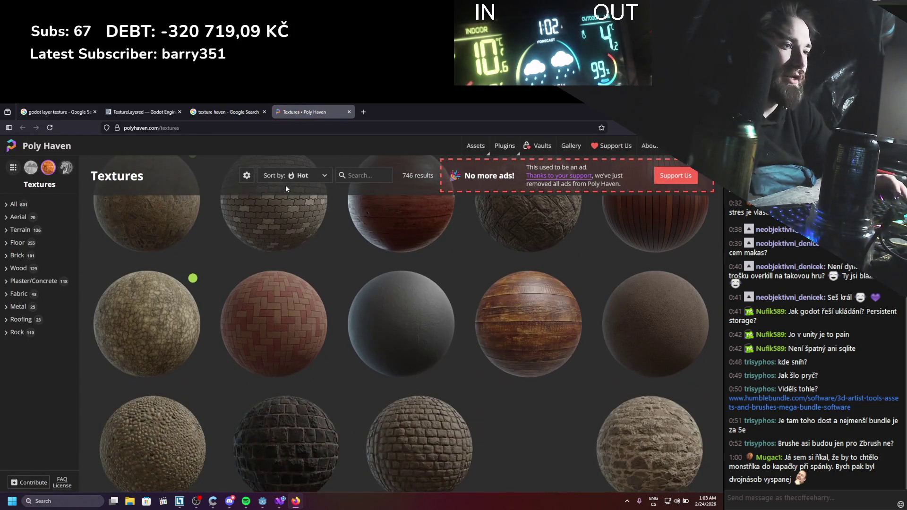
scroll(285, 188, down, 5)
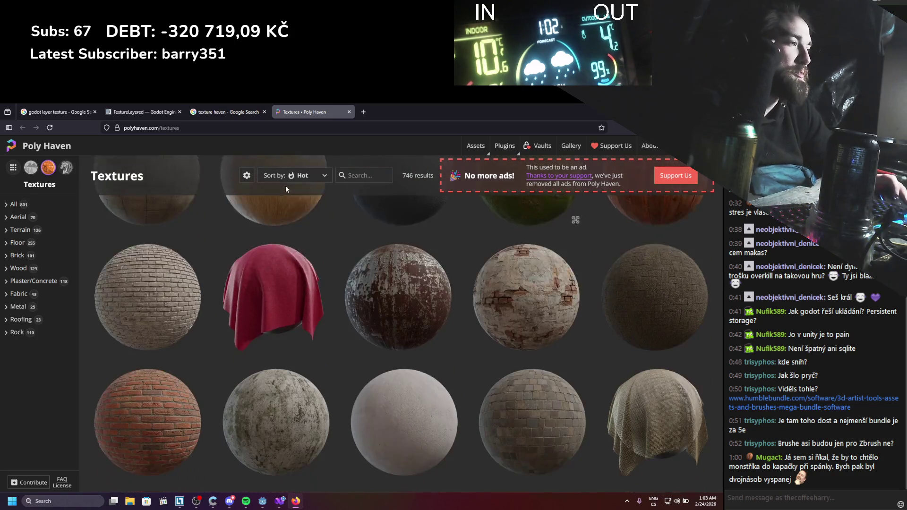
scroll(285, 189, down, 3)
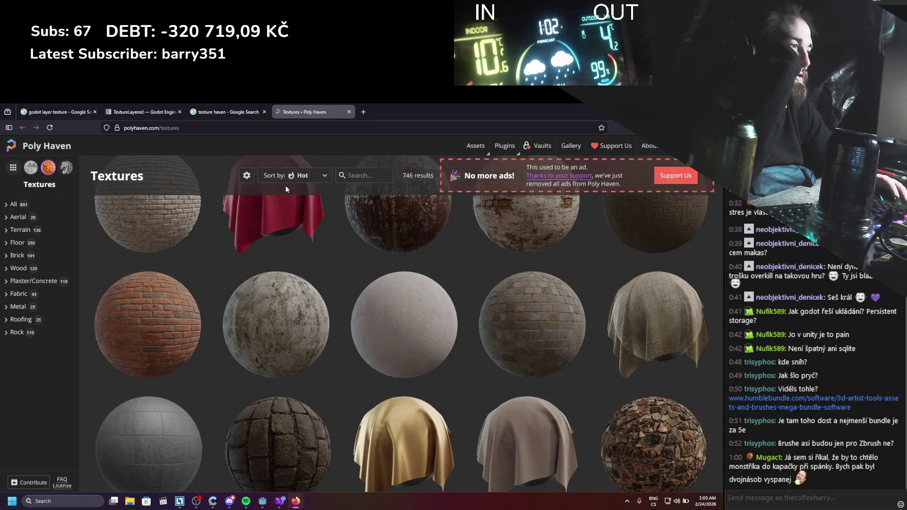
scroll(285, 189, down, 3)
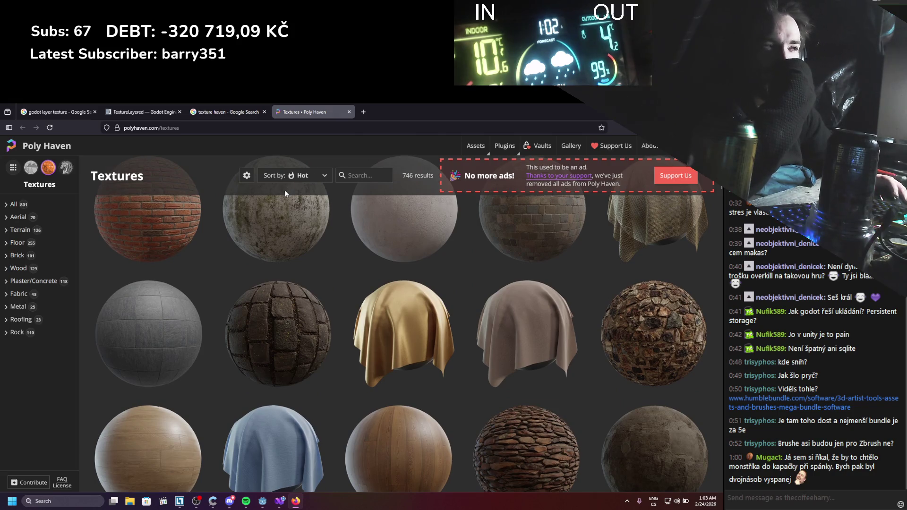
scroll(285, 189, down, 10)
scroll(288, 222, down, 10)
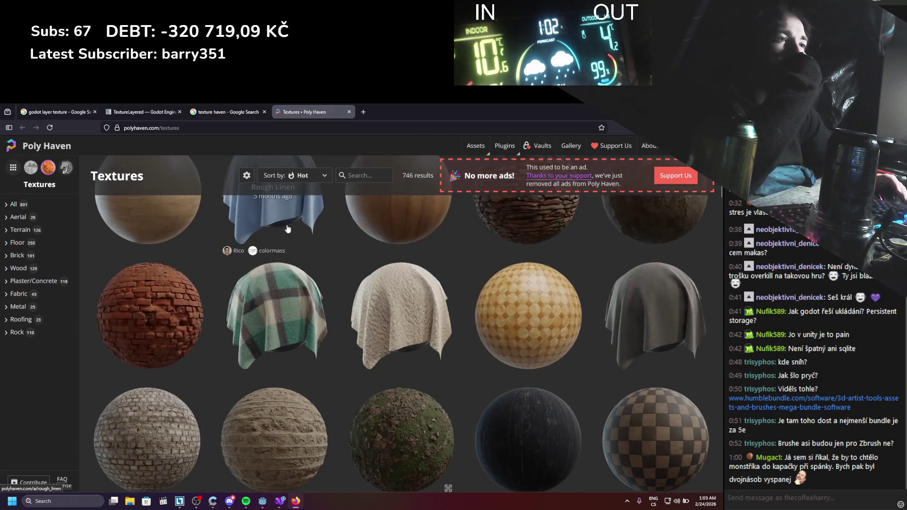
scroll(288, 229, up, 20)
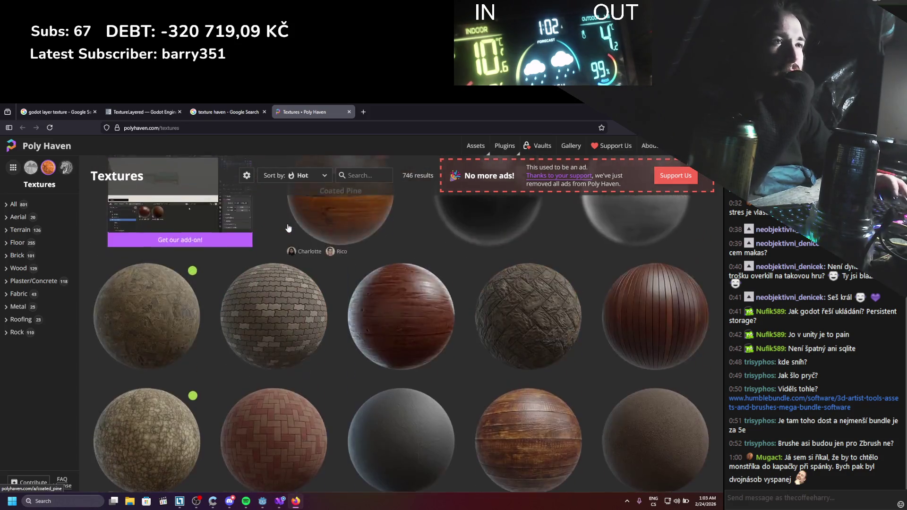
Open the Terrain category in its own tab and scroll through its 126 textures
middle_click(204, 220)
click(380, 112)
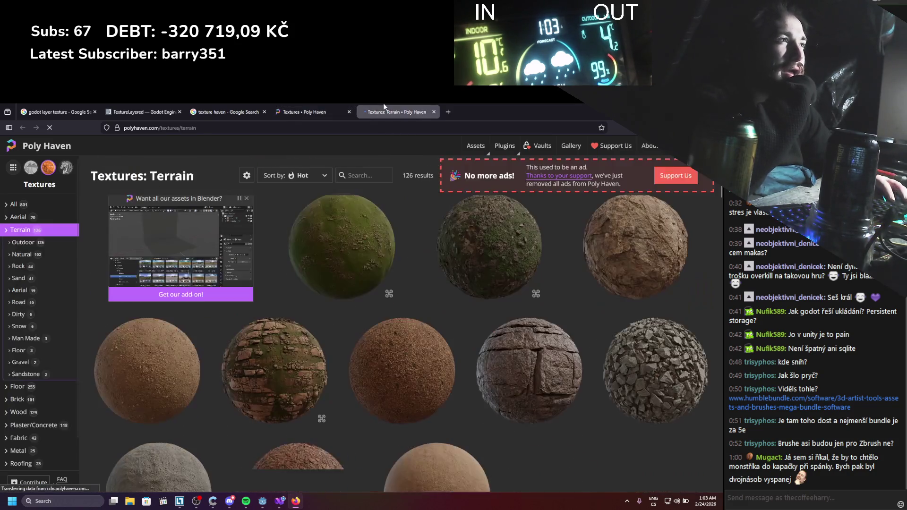
scroll(344, 283, down, 3)
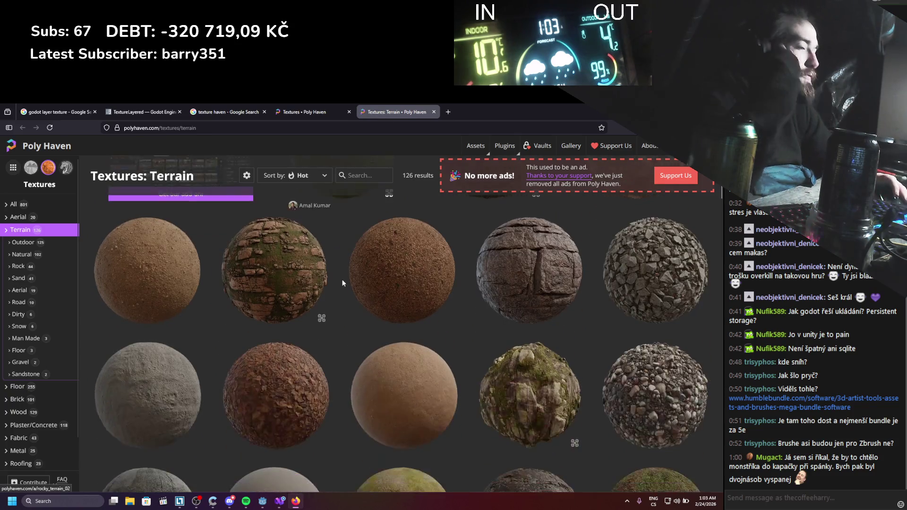
scroll(337, 286, up, 3)
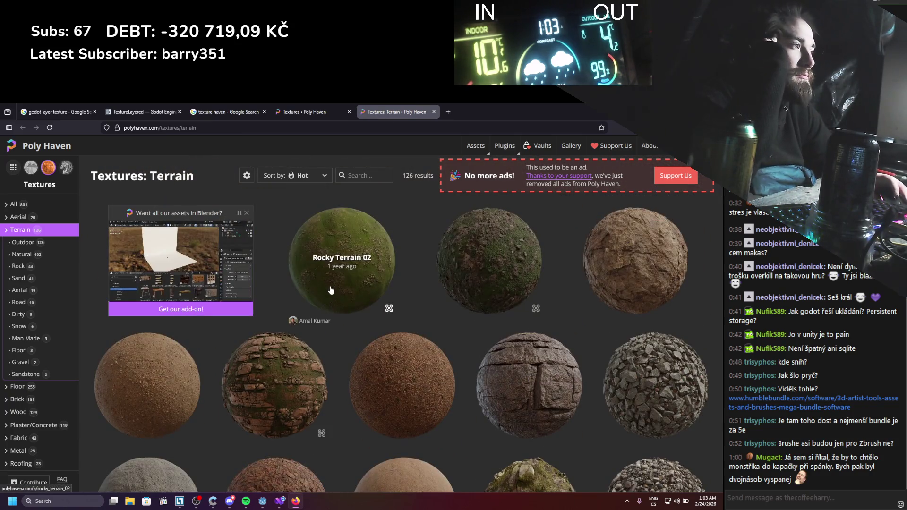
scroll(342, 268, down, 5)
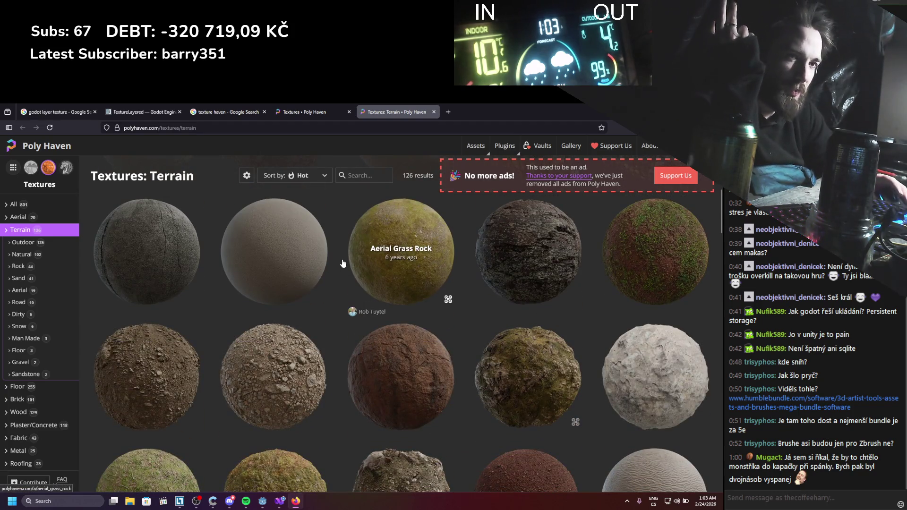
scroll(337, 276, down, 3)
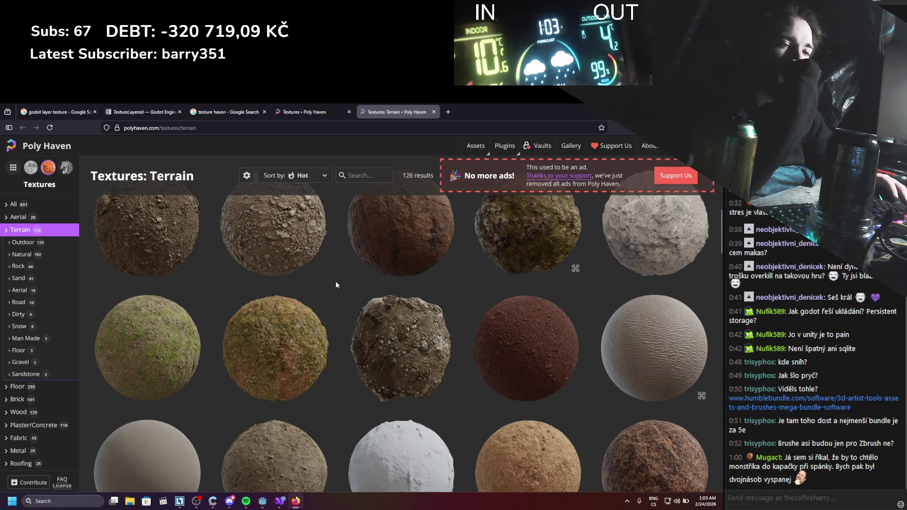
scroll(335, 284, down, 10)
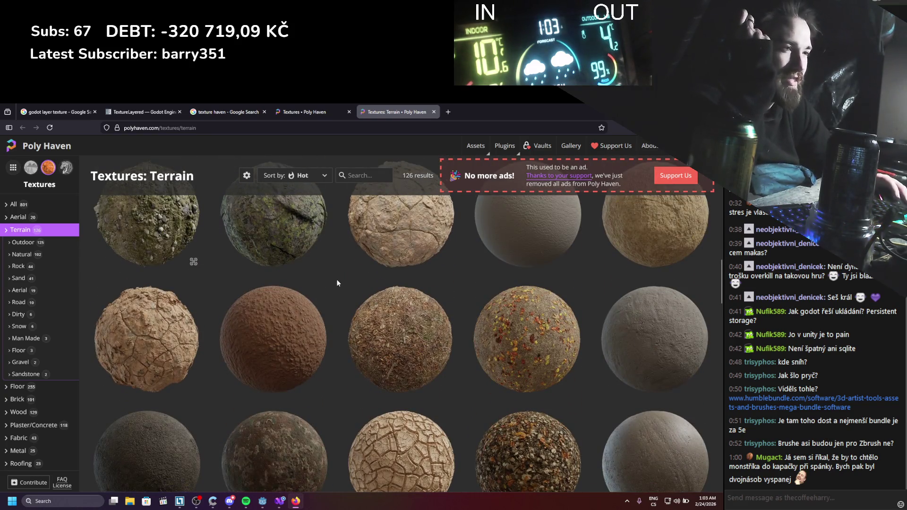
scroll(337, 283, down, 10)
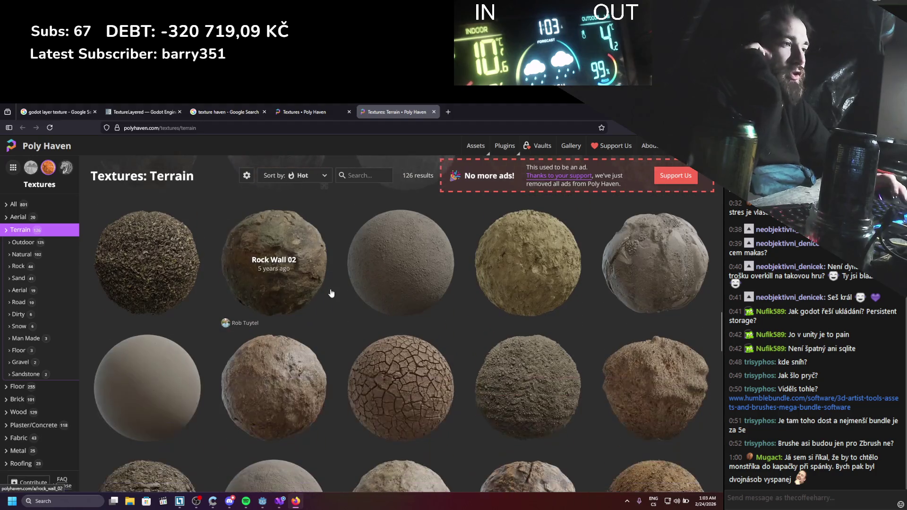
scroll(332, 293, down, 10)
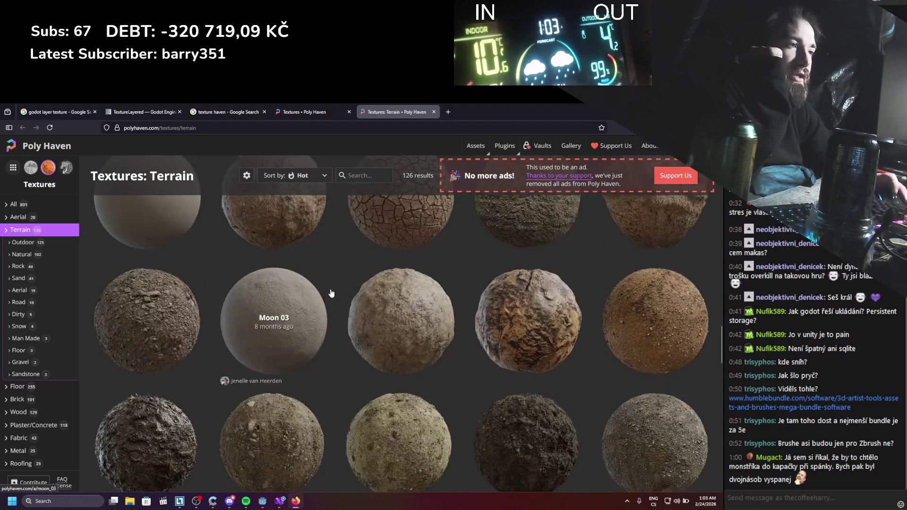
scroll(332, 292, down, 10)
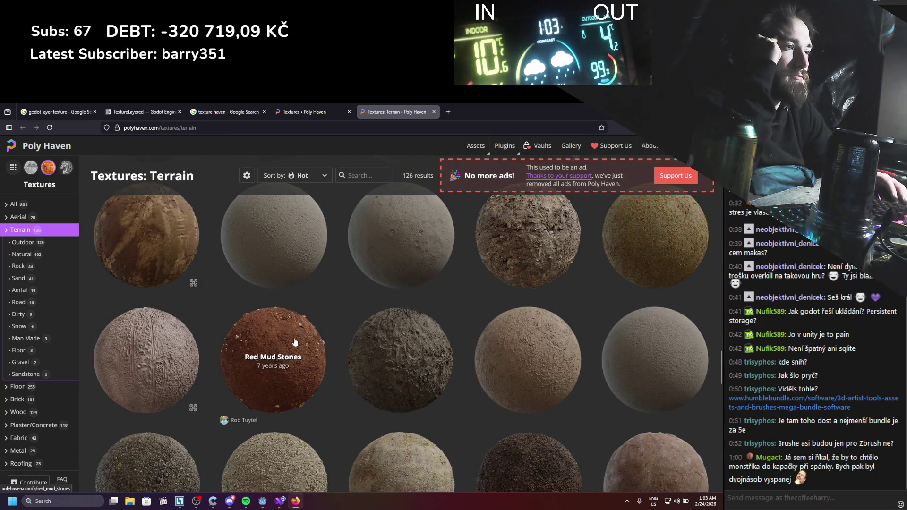
Return to the Terrain texture grid, scroll through it, and open the Aerial Grass Rock texture
key(ctrl+Tab)
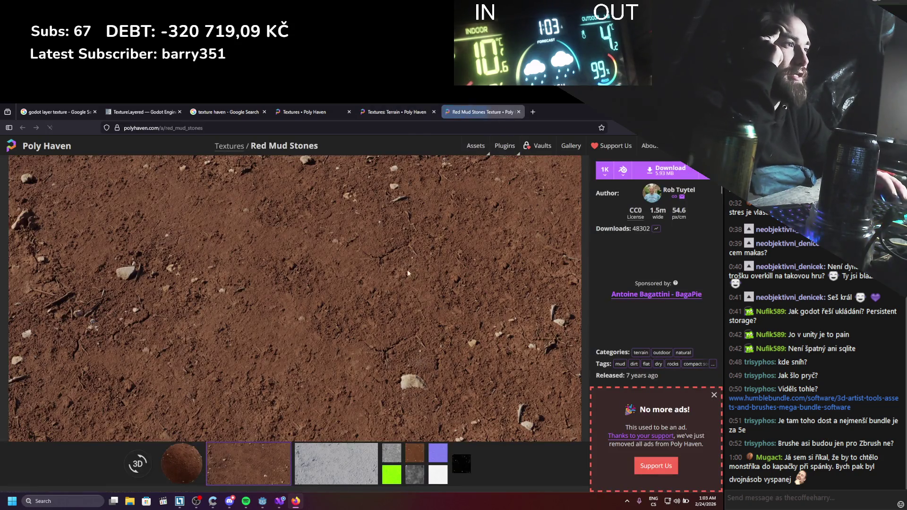
click(382, 105)
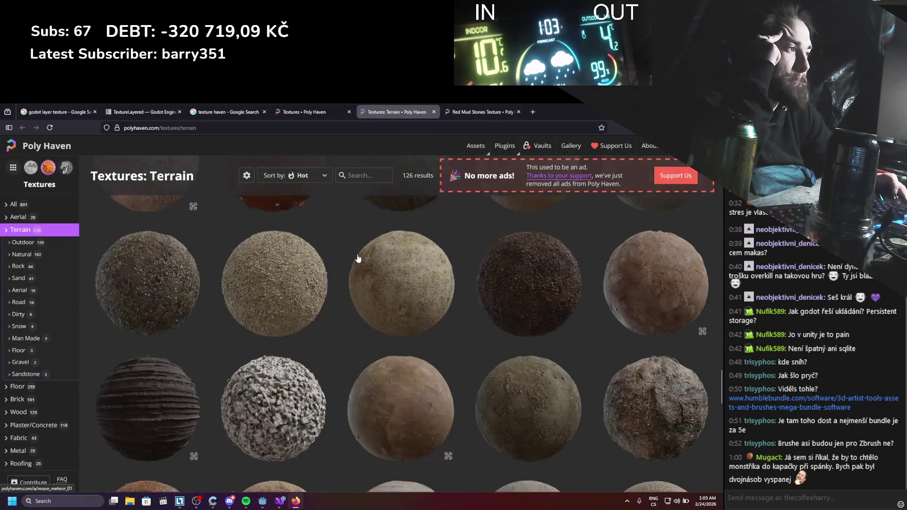
scroll(358, 258, down, 6)
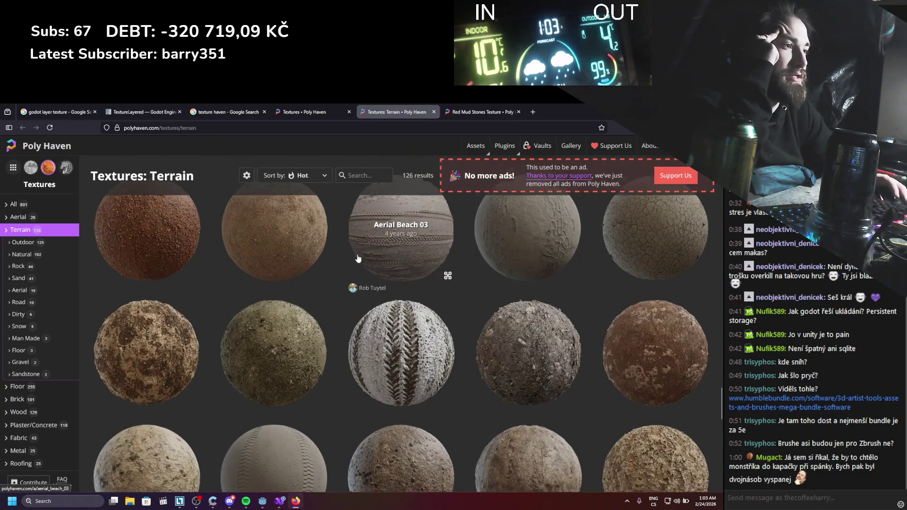
scroll(357, 258, down, 10)
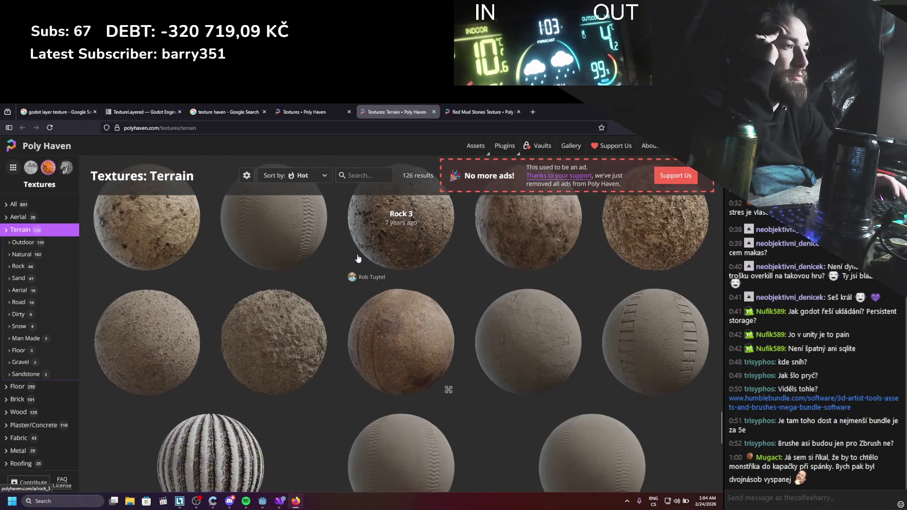
scroll(358, 259, up, 10)
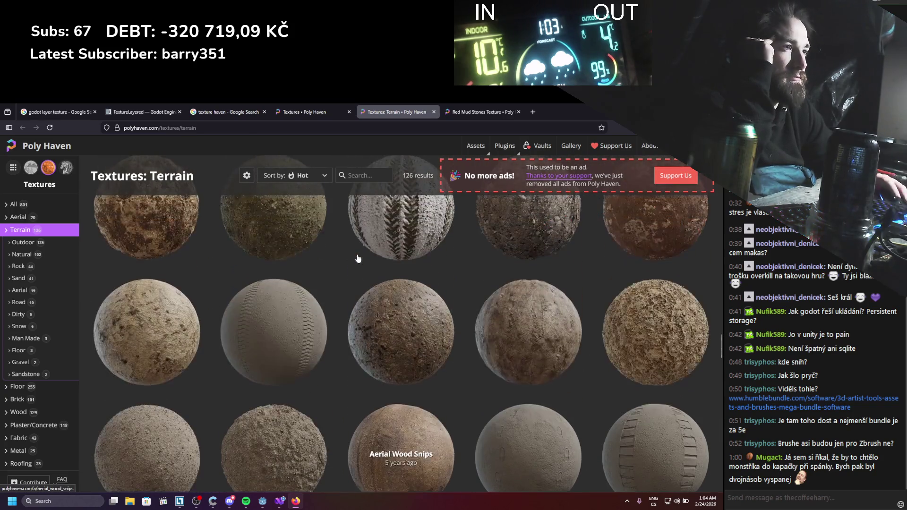
scroll(358, 254, up, 5)
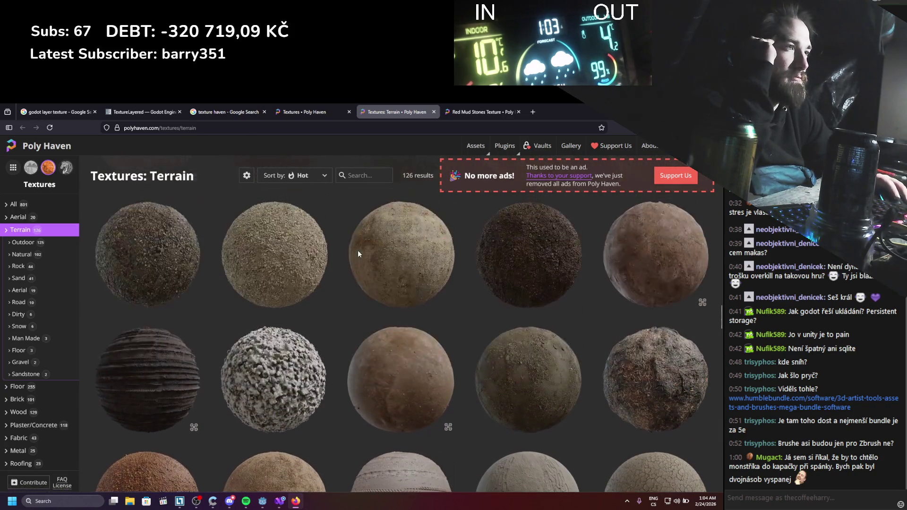
scroll(358, 252, up, 8)
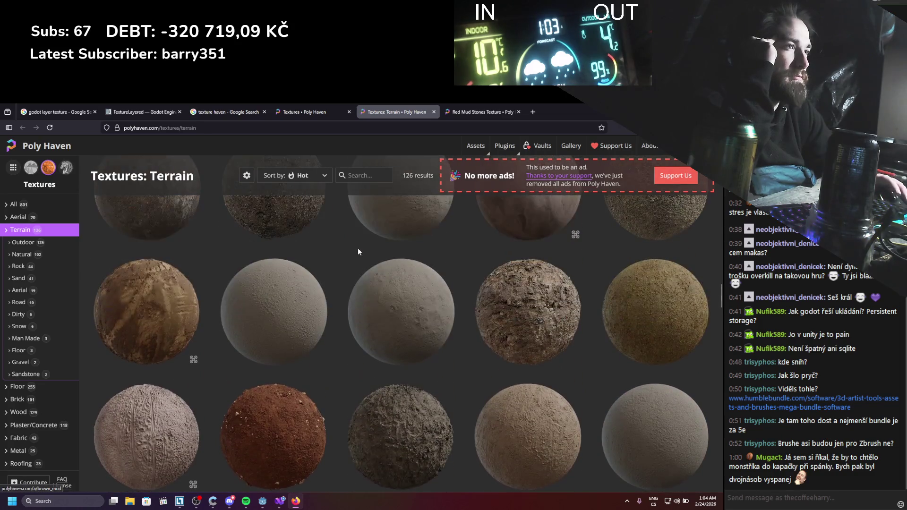
scroll(358, 253, down, 8)
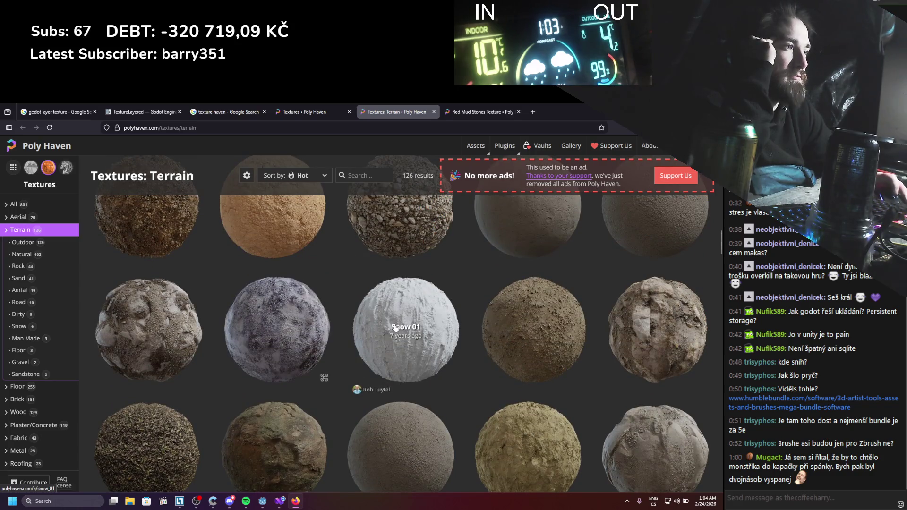
scroll(378, 312, up, 3)
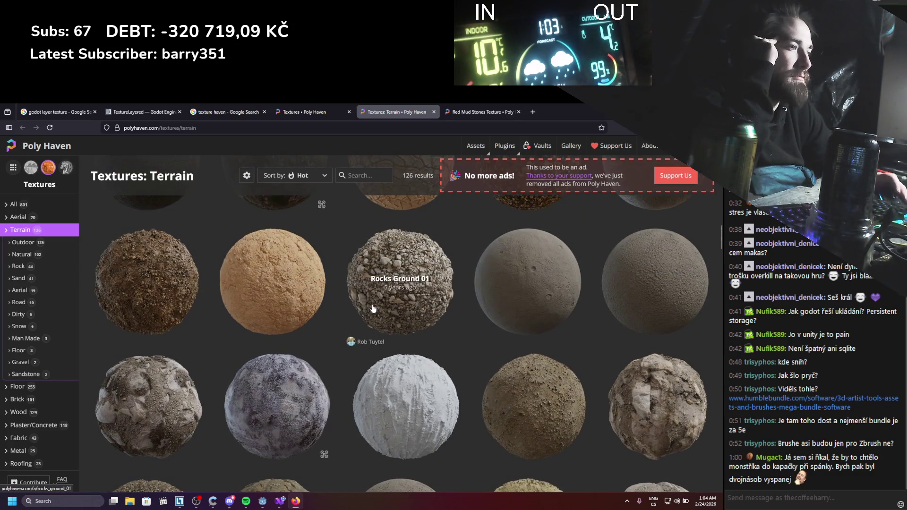
scroll(373, 305, up, 4)
scroll(373, 305, up, 5)
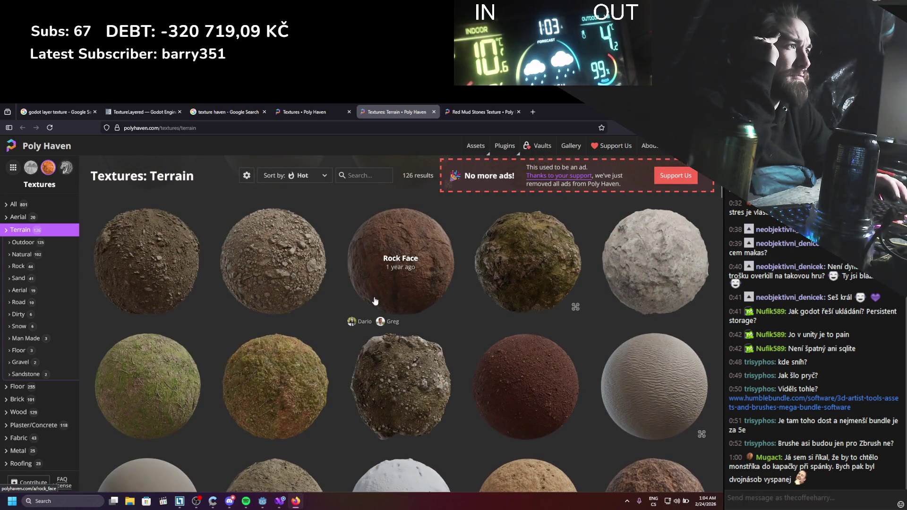
scroll(375, 301, up, 4)
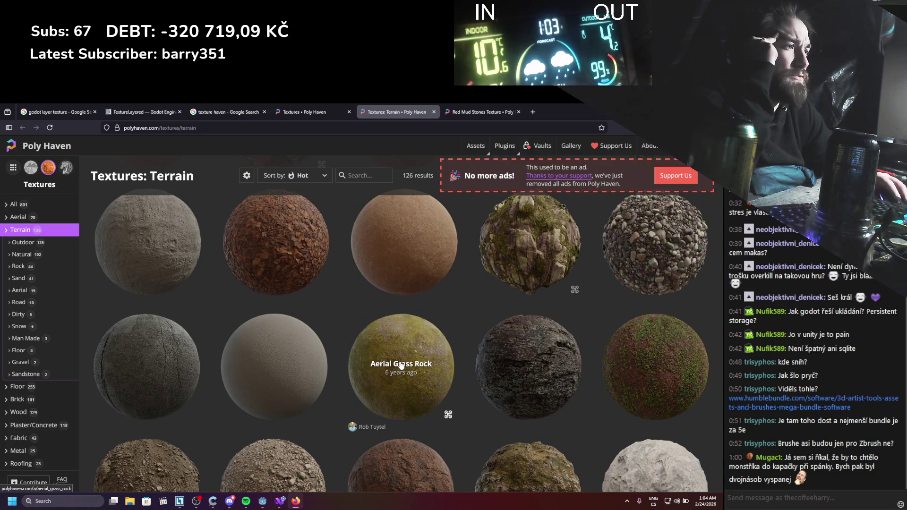
click(473, 112)
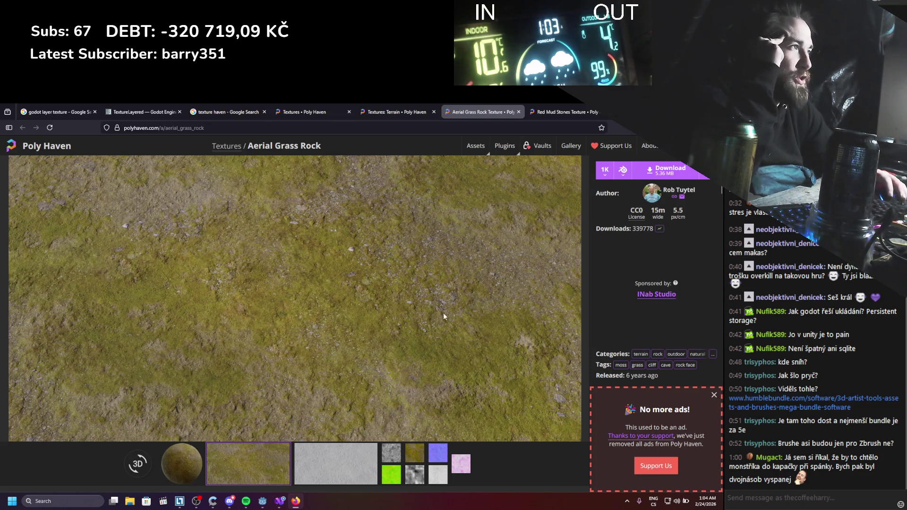
Go to the Red Mud Stones tab, choose Stay on page, and download its 1K blend zip
click(397, 112)
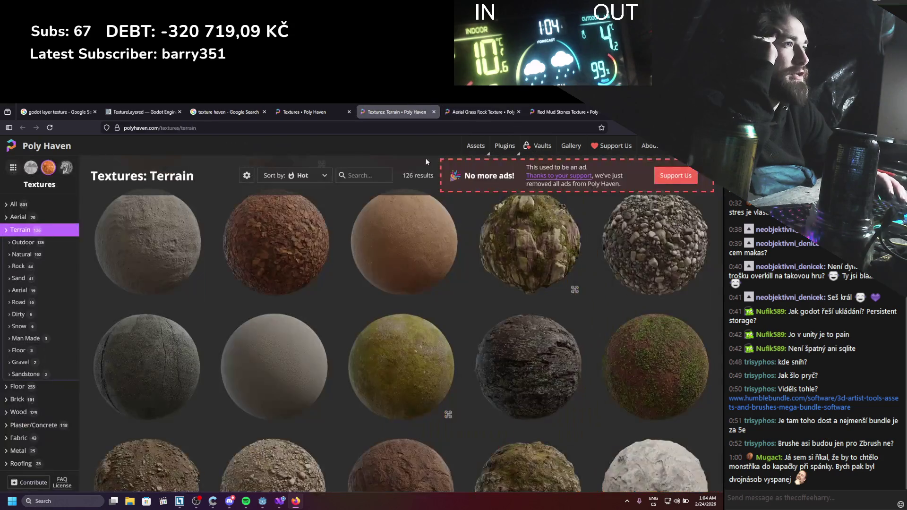
click(321, 112)
click(474, 106)
click(541, 106)
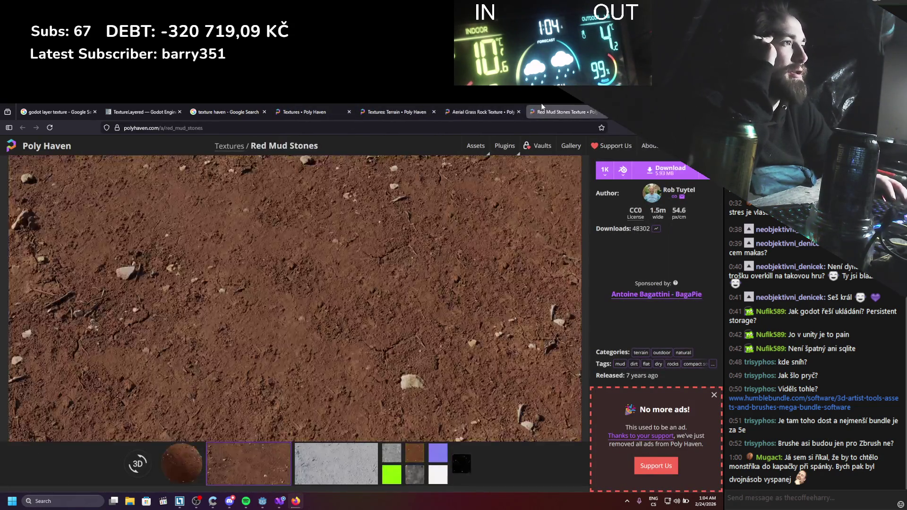
key(ctrl+w)
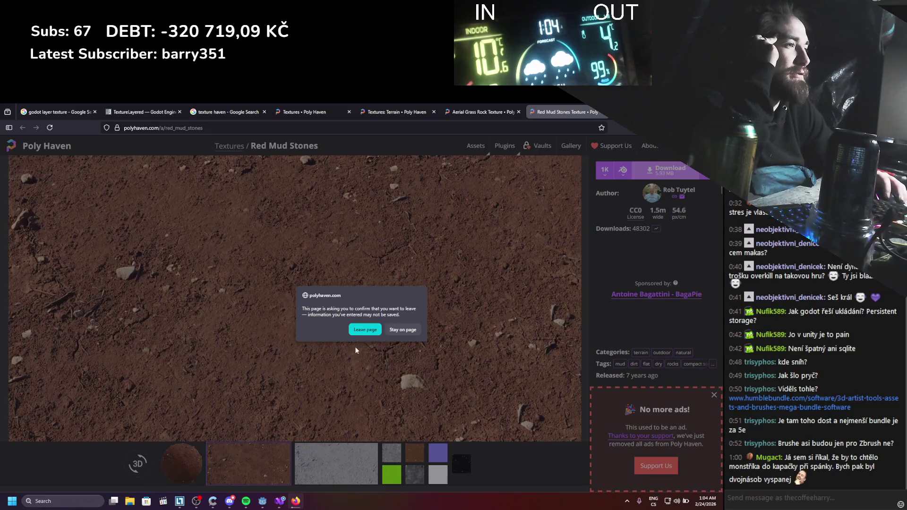
click(392, 330)
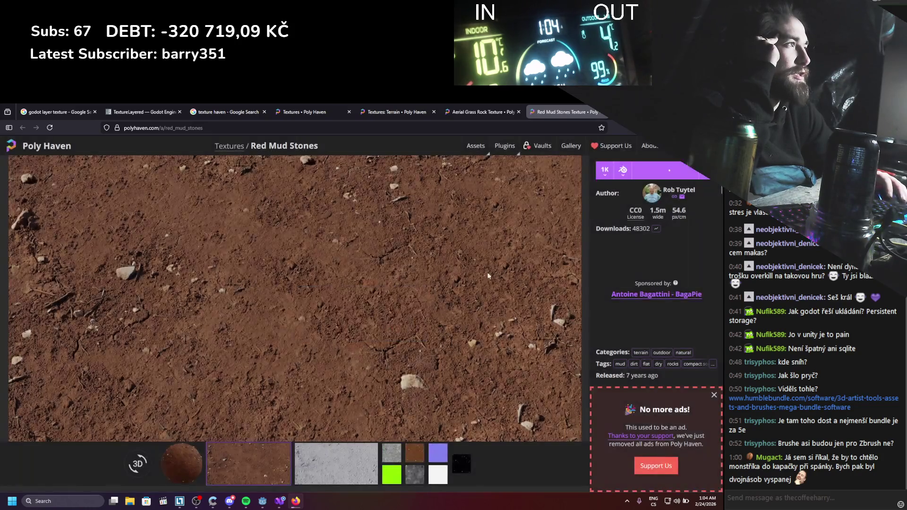
click(489, 106)
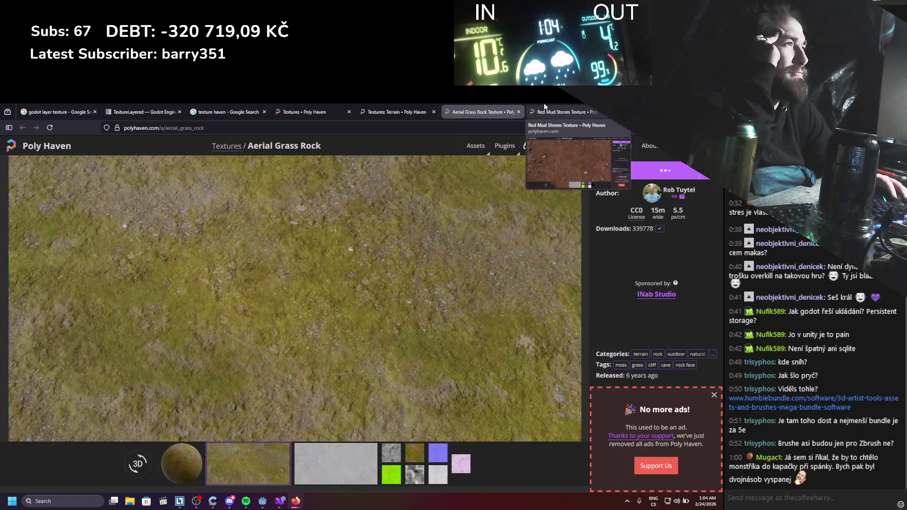
click(544, 107)
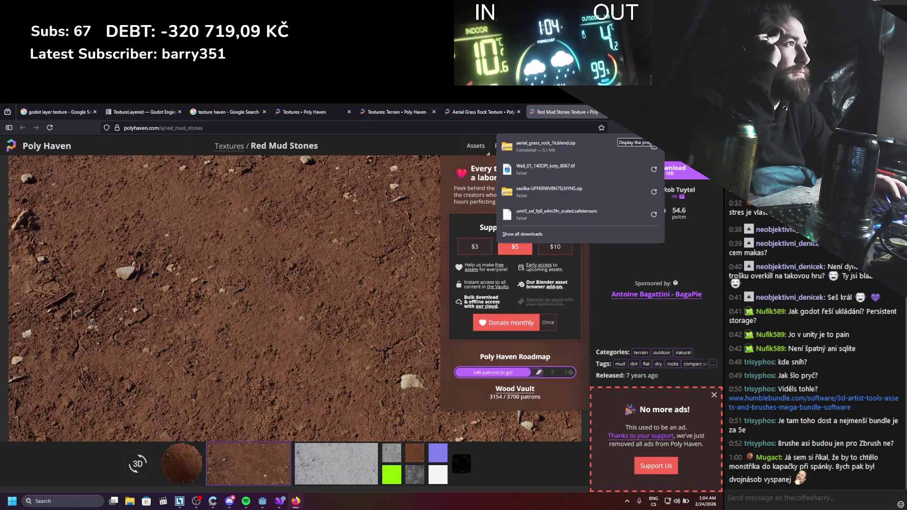
click(654, 129)
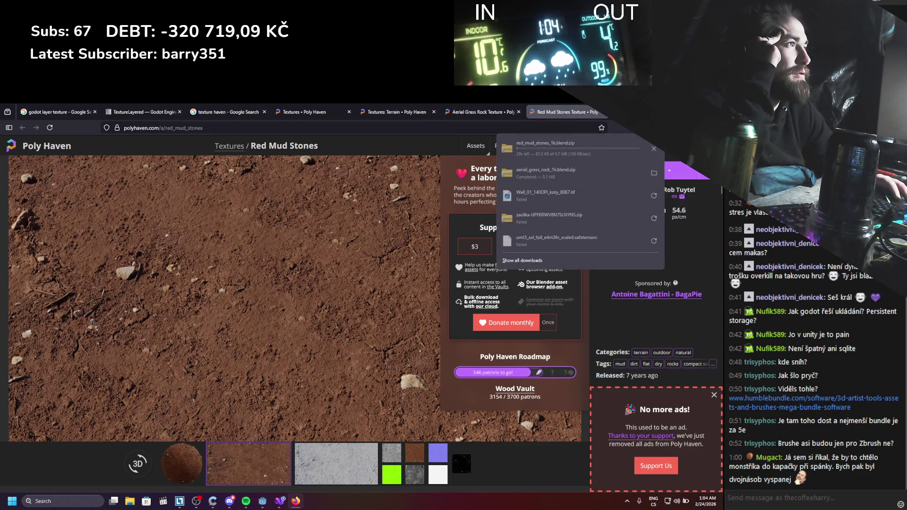
Switch to Godot, widen the FileSystem dock and expand the terrain Textures folder
click(546, 106)
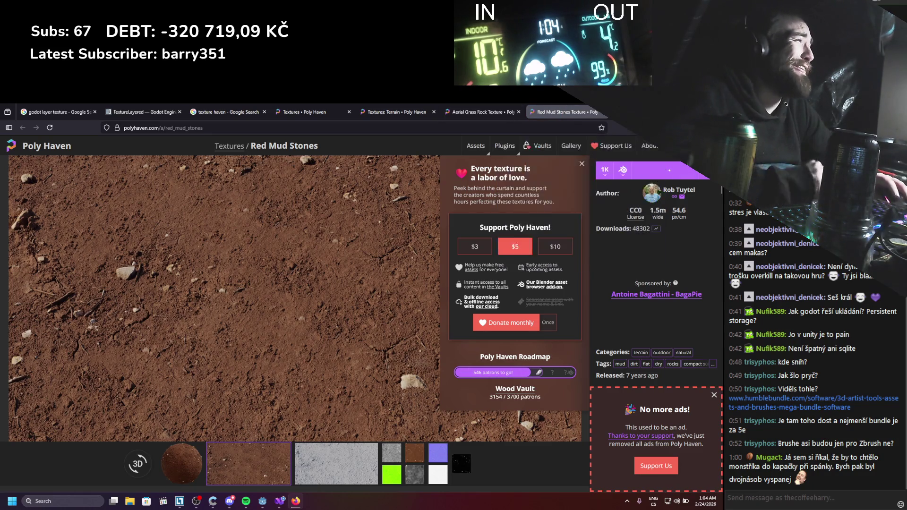
key(alt+Tab)
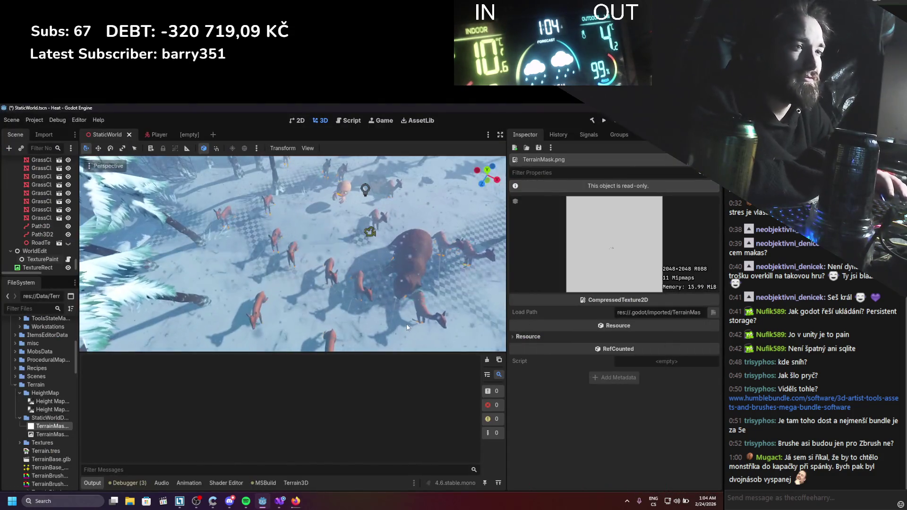
drag(79, 415, 164, 415)
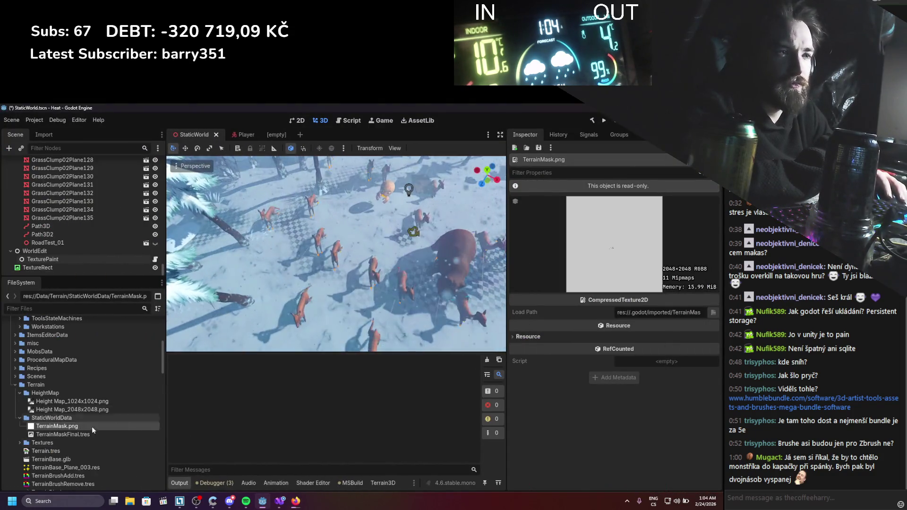
click(19, 443)
scroll(24, 444, down, 1)
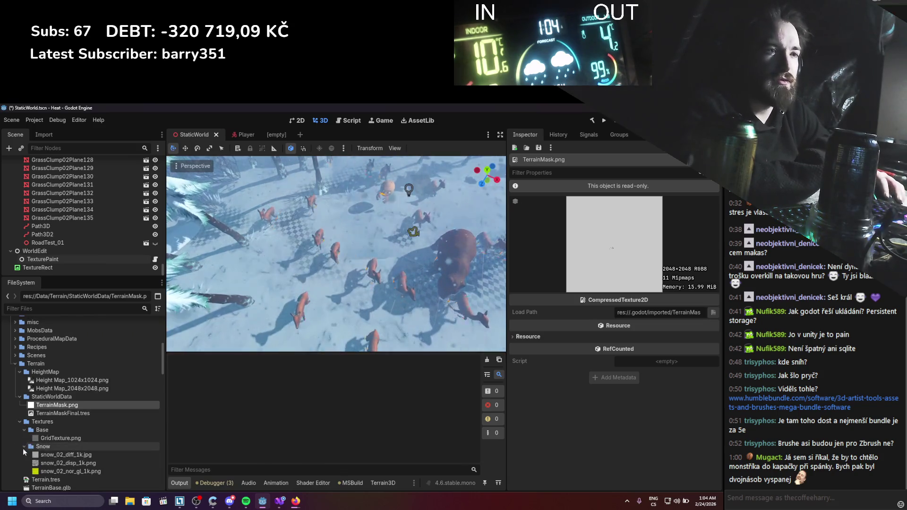
click(24, 430)
Create a new folder named Dirt_Placeholder inside res://Data/Terrain/Textures
right_click(38, 422)
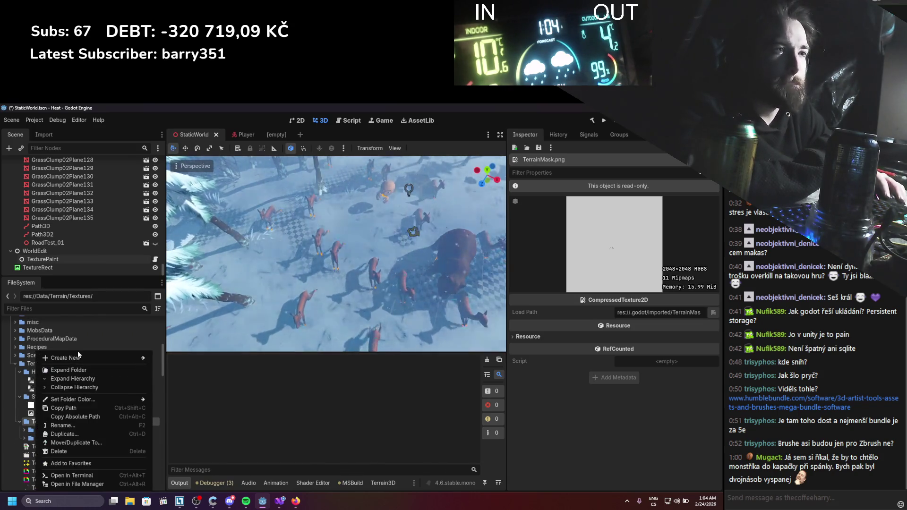
mouse_move(78, 358)
click(179, 358)
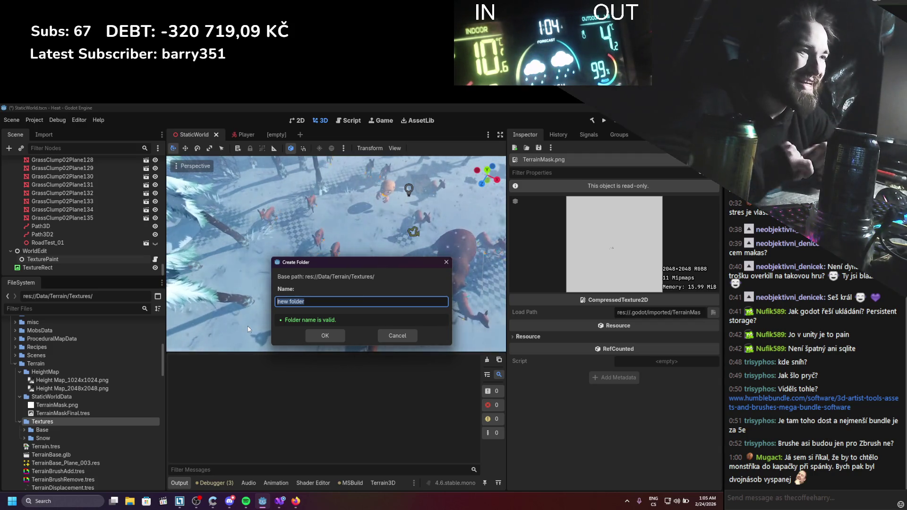
text(Dirt)
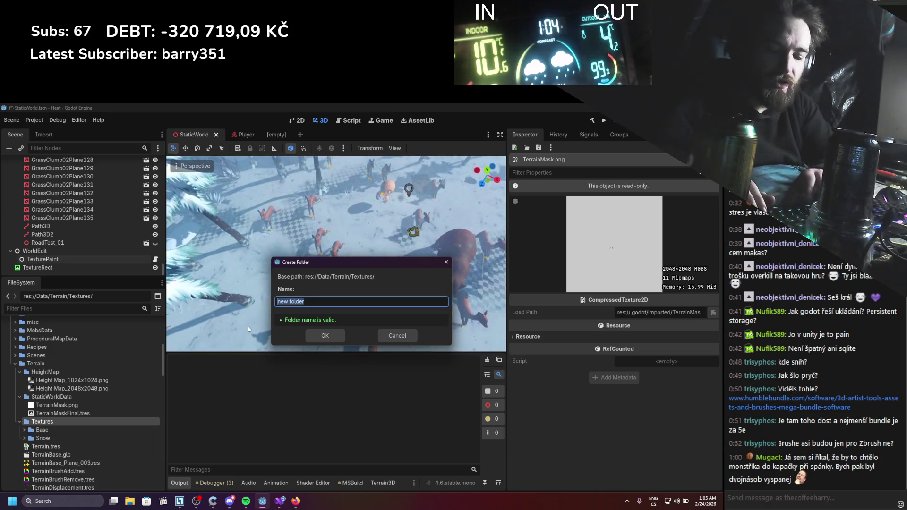
text(_Placeh)
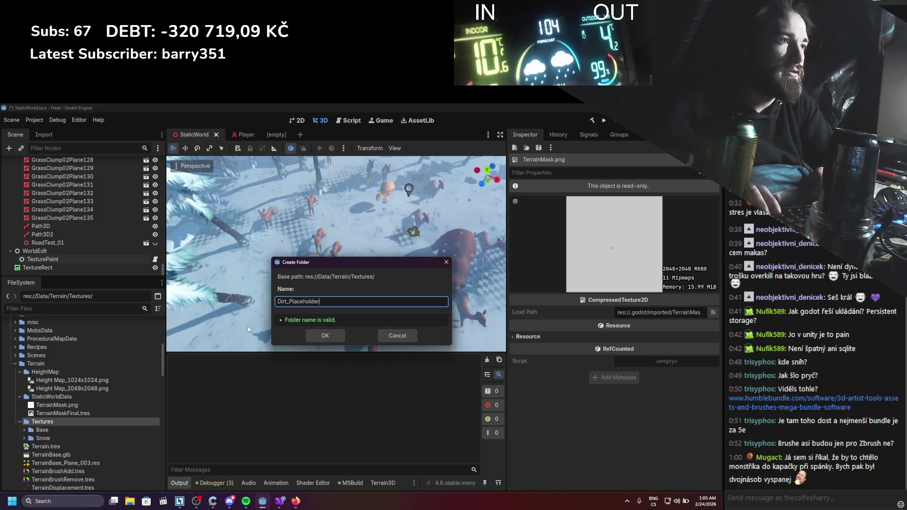
key(Return)
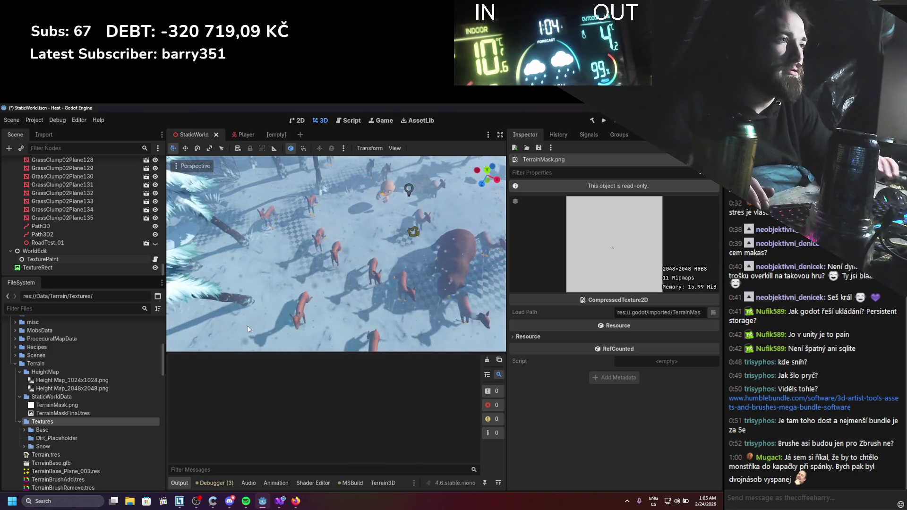
Rename the Snow folder to Snow_Placeholder
click(52, 446)
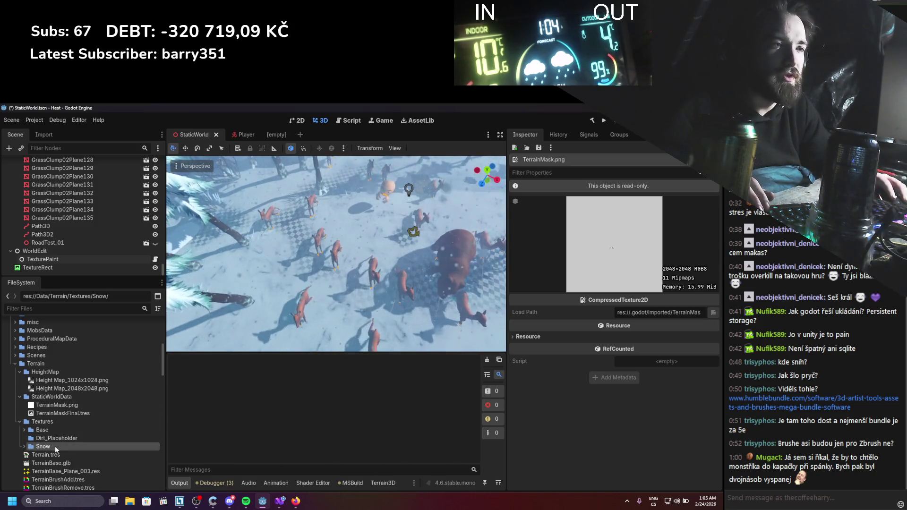
right_click(50, 446)
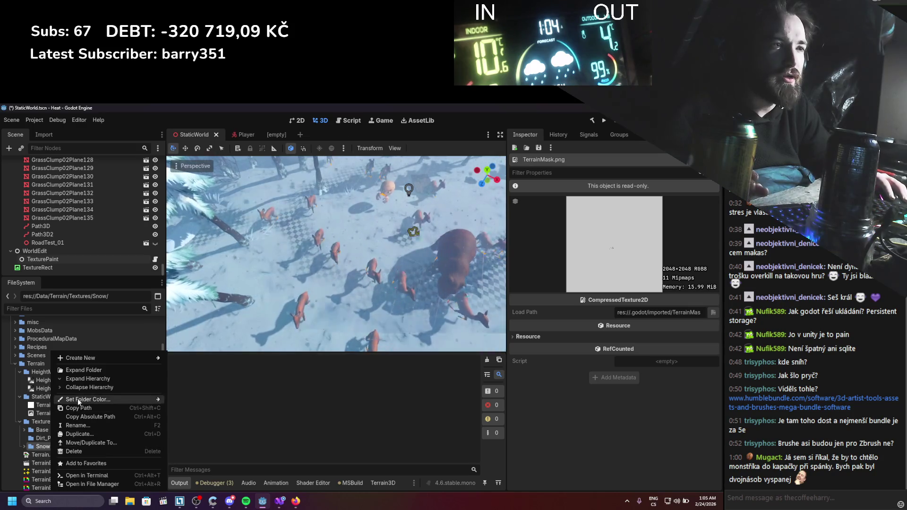
click(78, 426)
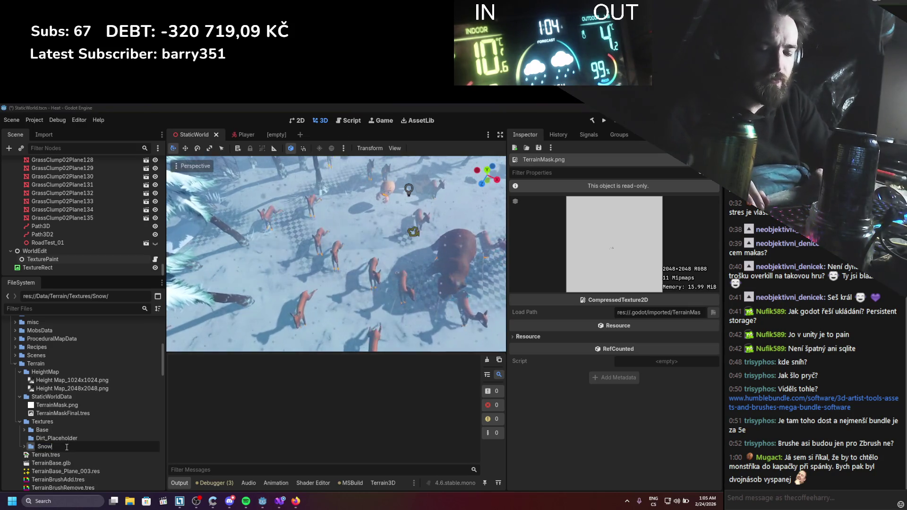
text(_Placeholder)
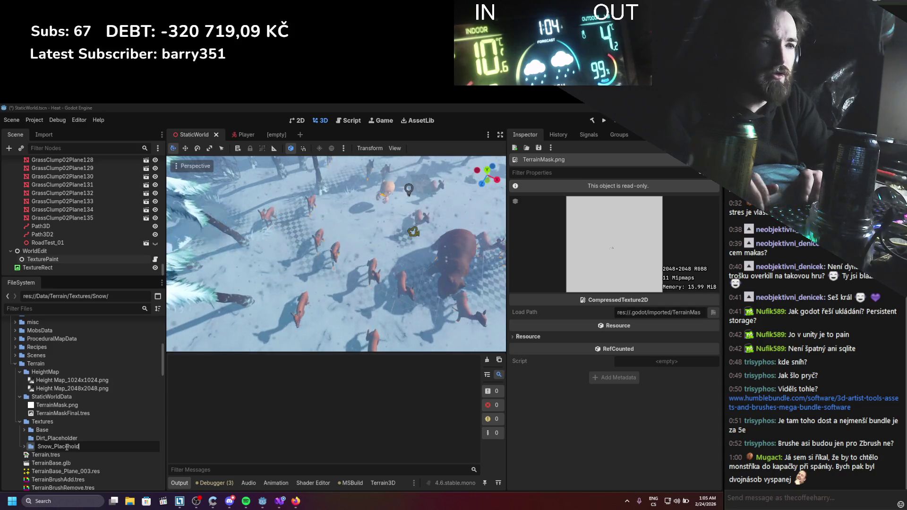
key(Return)
Create a Grass_Placeholder folder inside the Textures folder
right_click(36, 424)
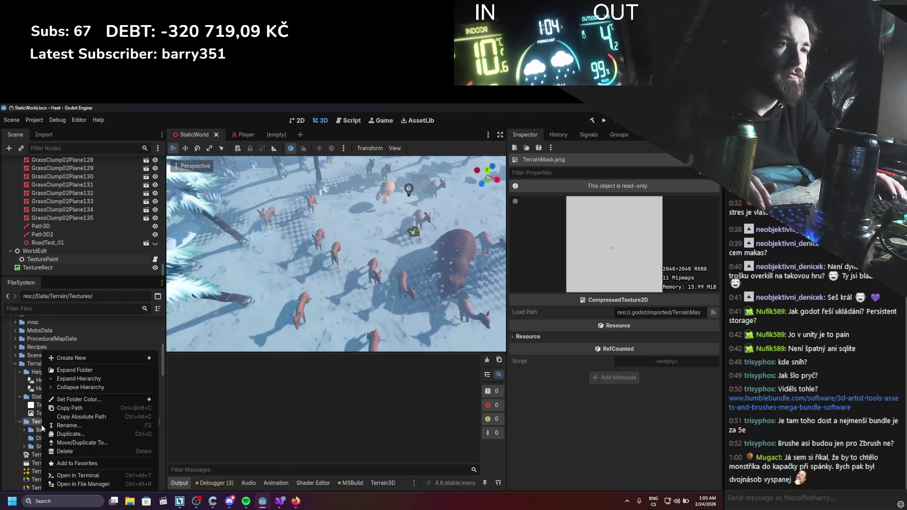
mouse_move(142, 362)
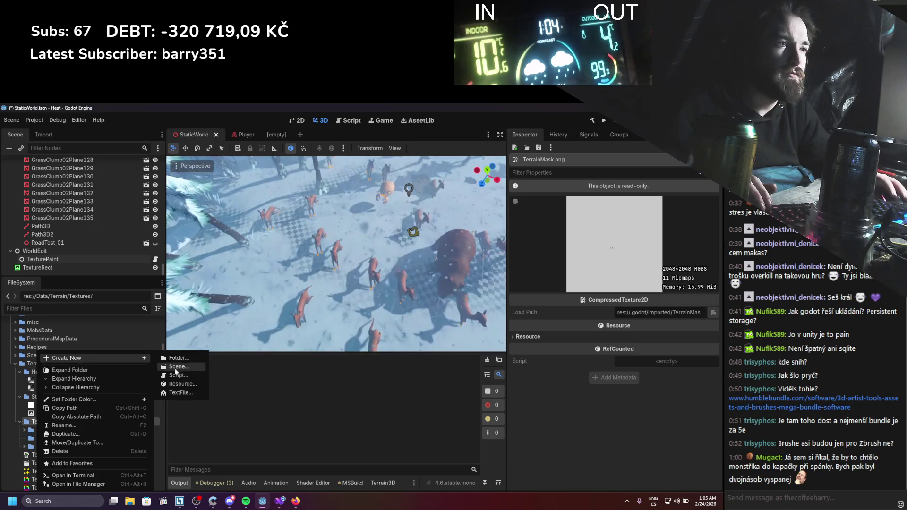
click(177, 361)
text(Gras)
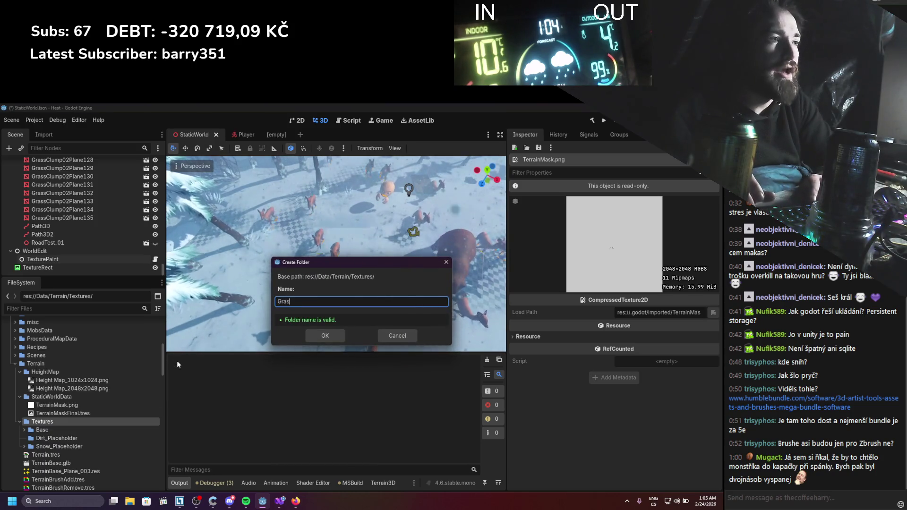
text(s_Place)
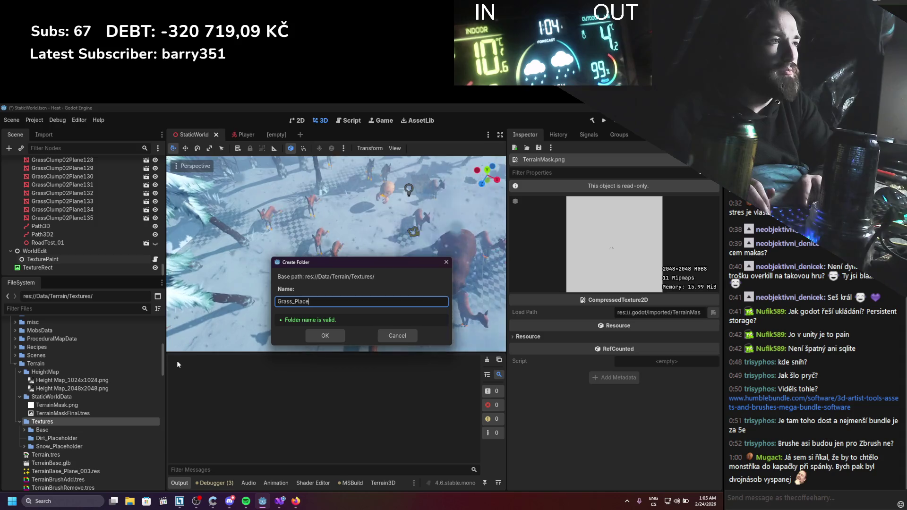
text(holder)
key(Return)
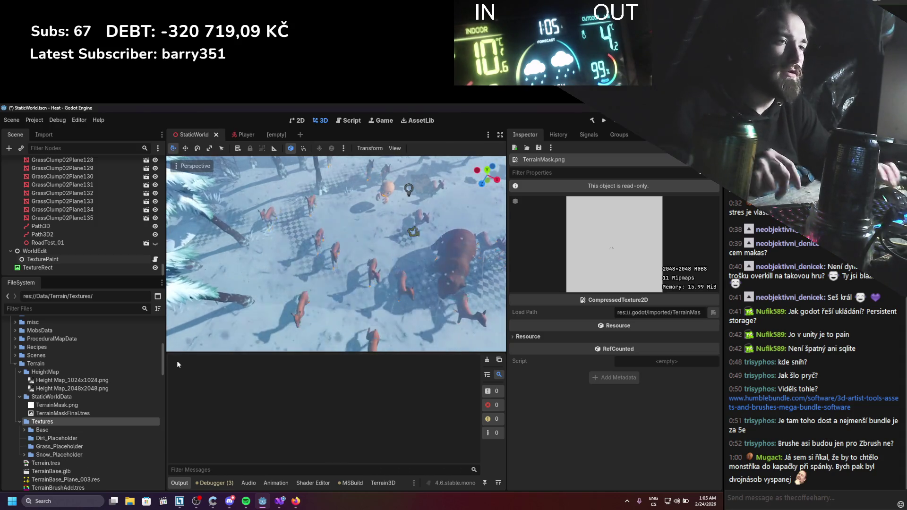
right_click(56, 438)
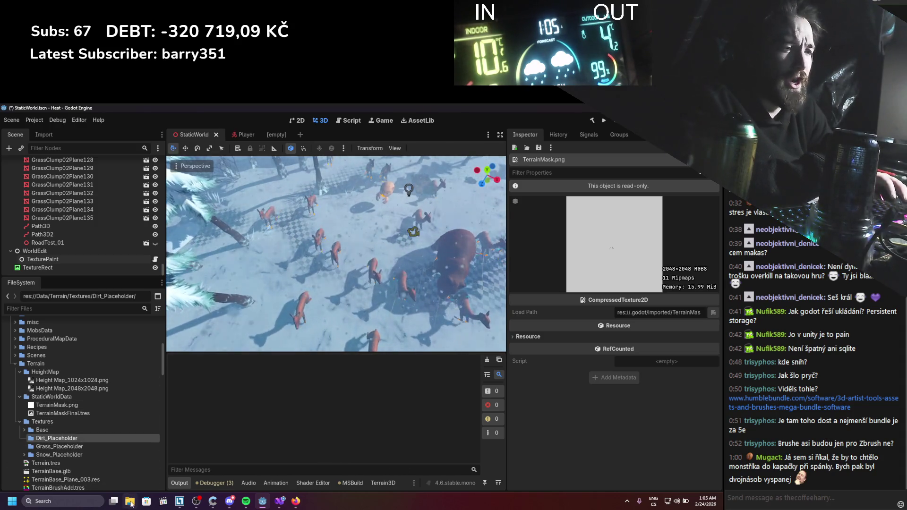
Open Downloads in File Explorer and extract the red_mud_stones_1k.blend zip to its suggested folder
click(249, 447)
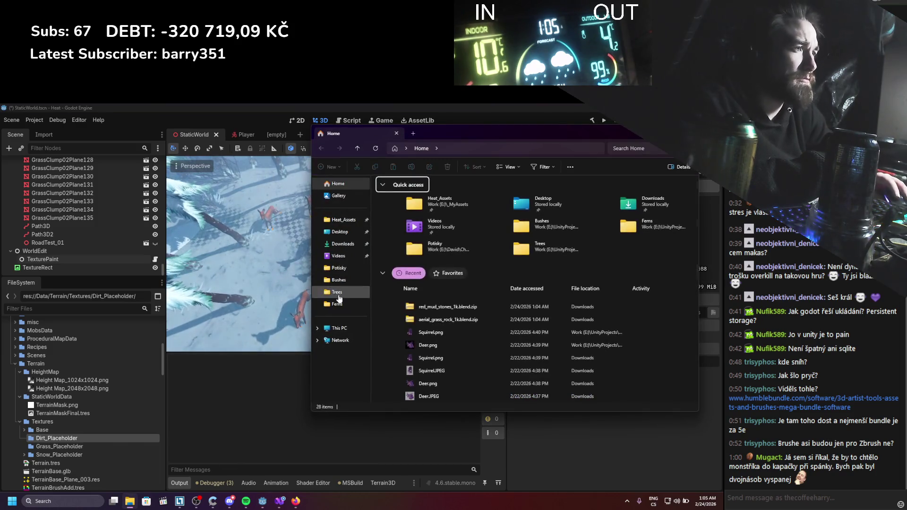
click(354, 249)
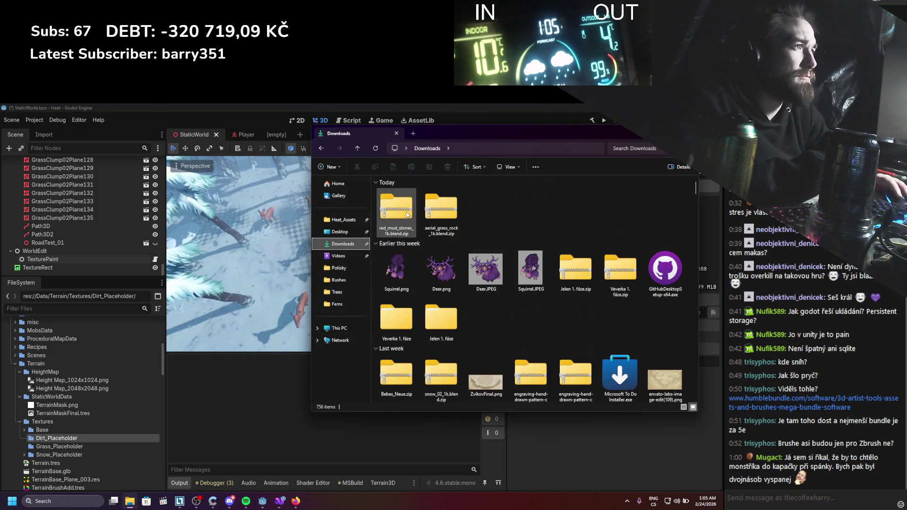
right_click(408, 214)
click(460, 312)
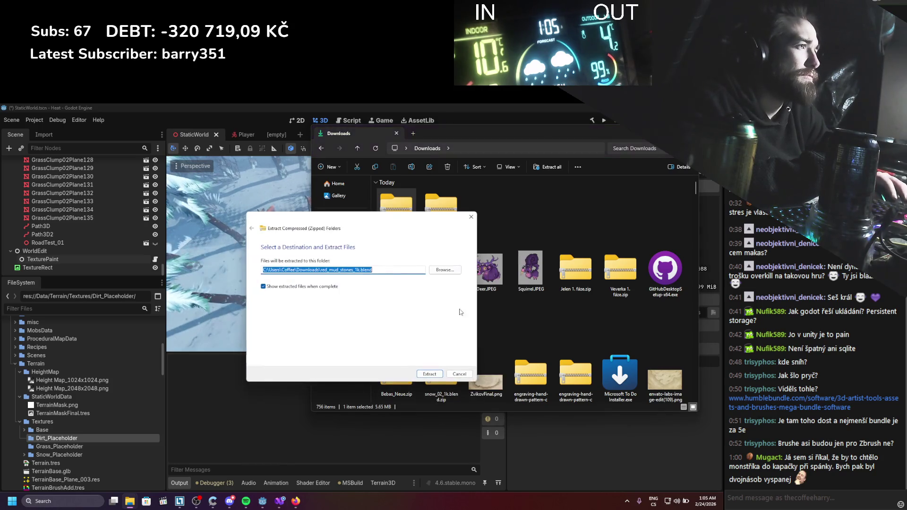
click(430, 374)
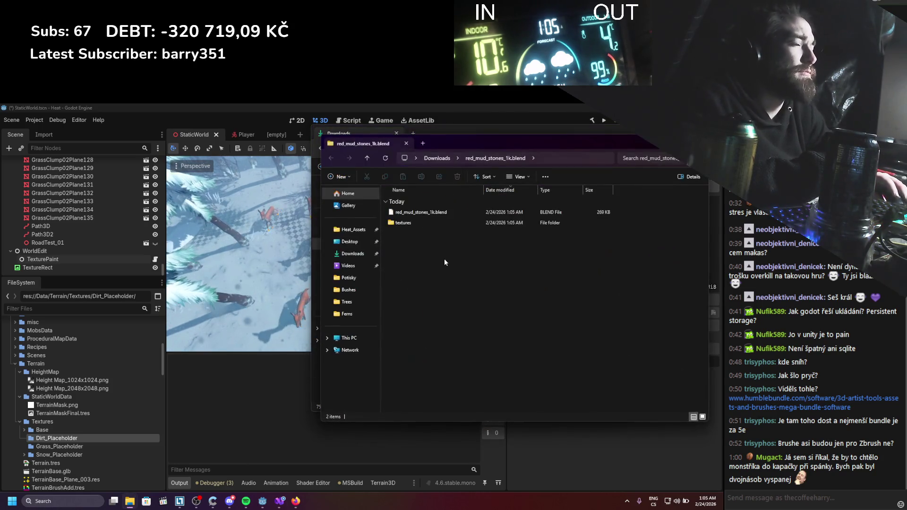
click(405, 143)
Extract the aerial_grass_rock_1k.blend zip as well, then select both extracted folders
click(439, 208)
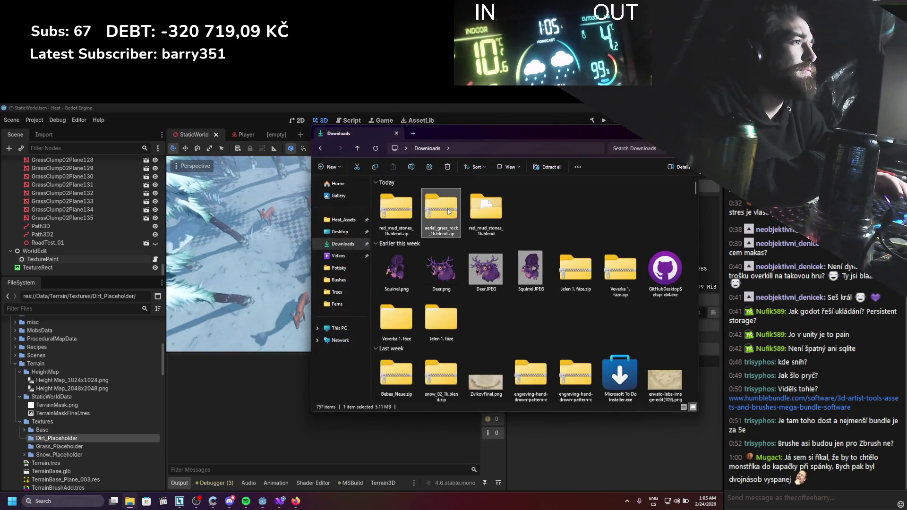
right_click(444, 208)
click(495, 295)
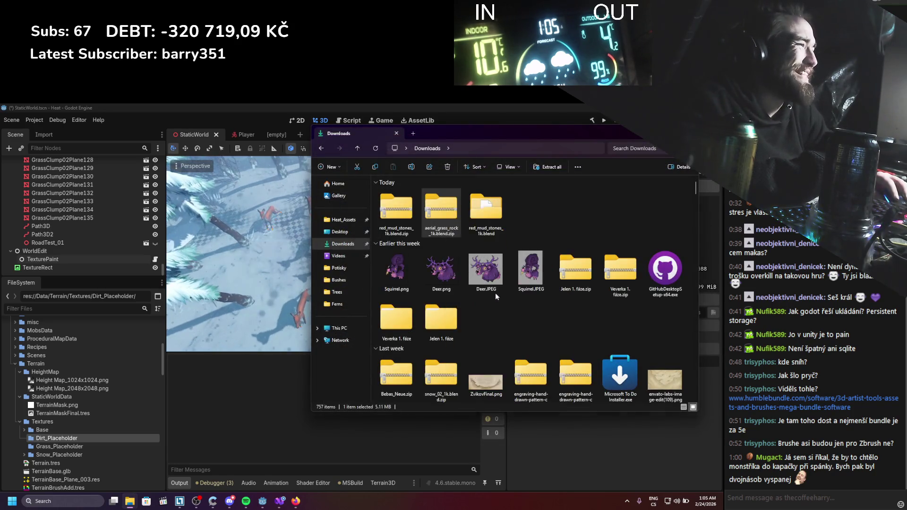
click(429, 374)
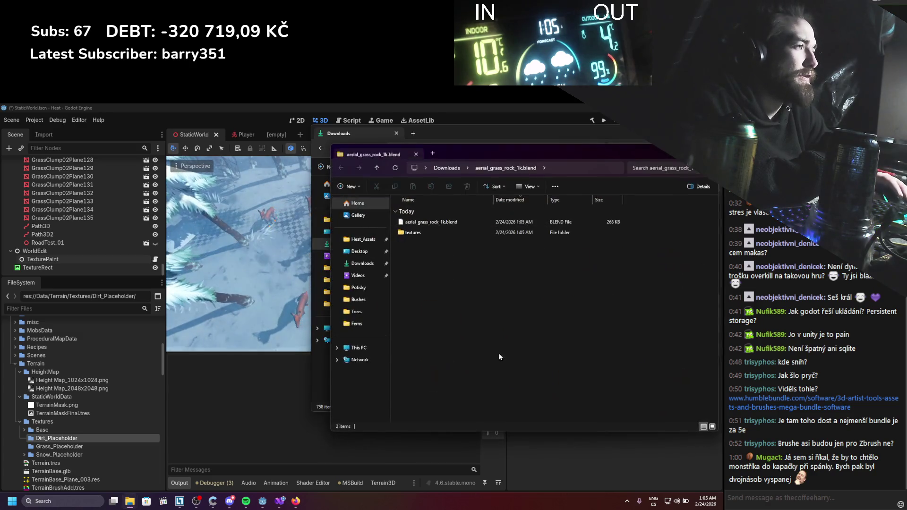
click(416, 152)
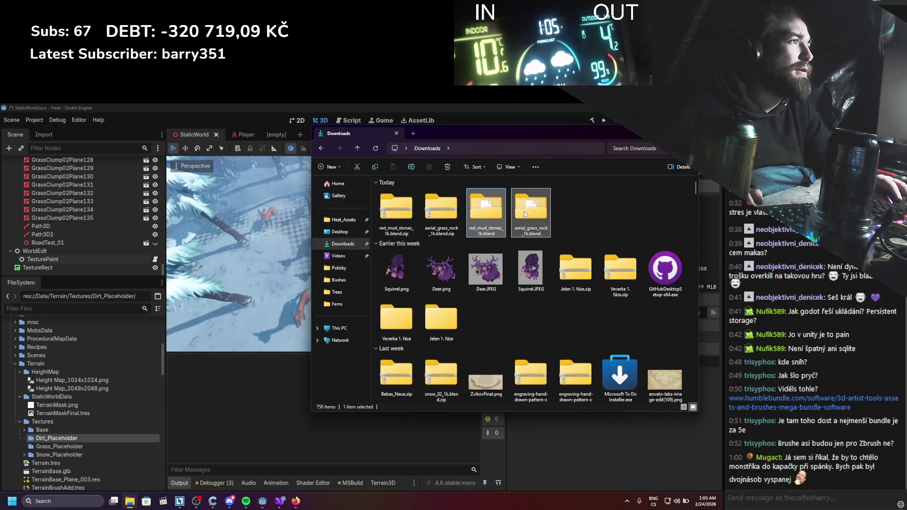
ctrl+click(524, 230)
Go to Work (E:) > Assets and create a new Textures folder there
click(339, 220)
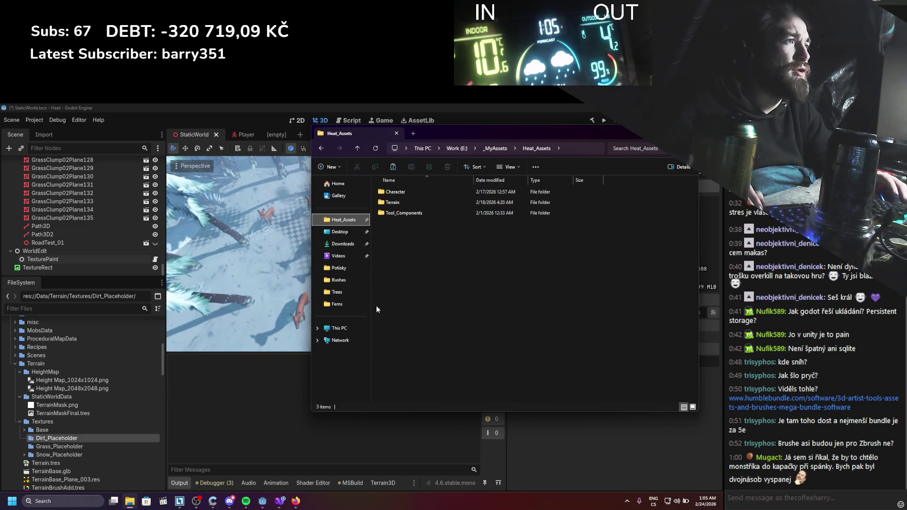
click(339, 328)
double_click(510, 197)
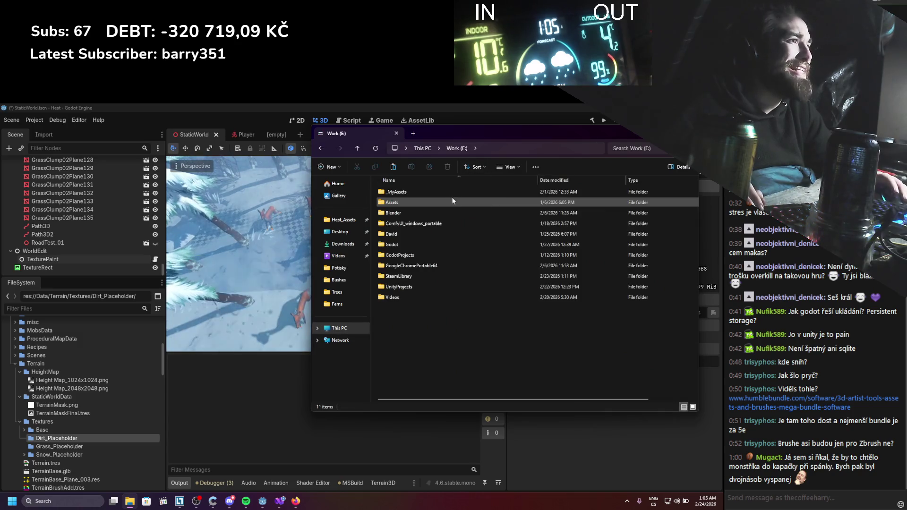
click(430, 204)
double_click(430, 203)
right_click(437, 240)
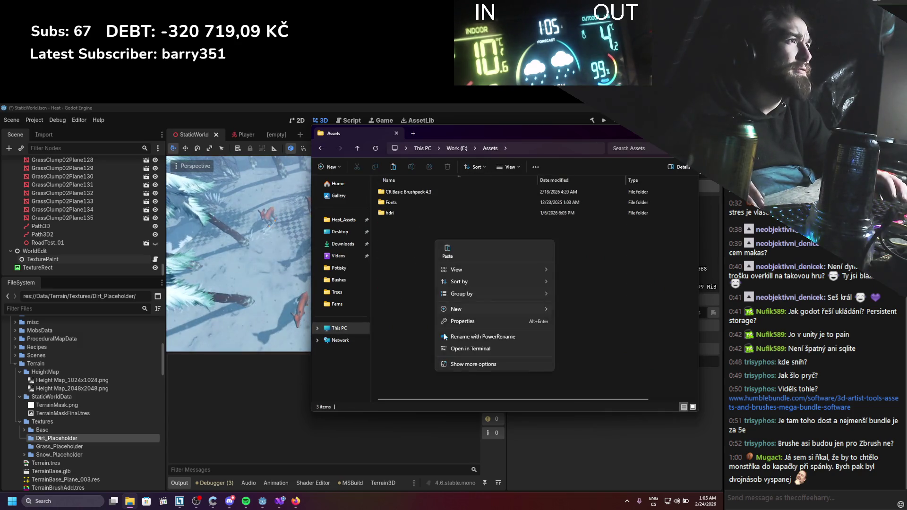
mouse_move(498, 310)
click(569, 308)
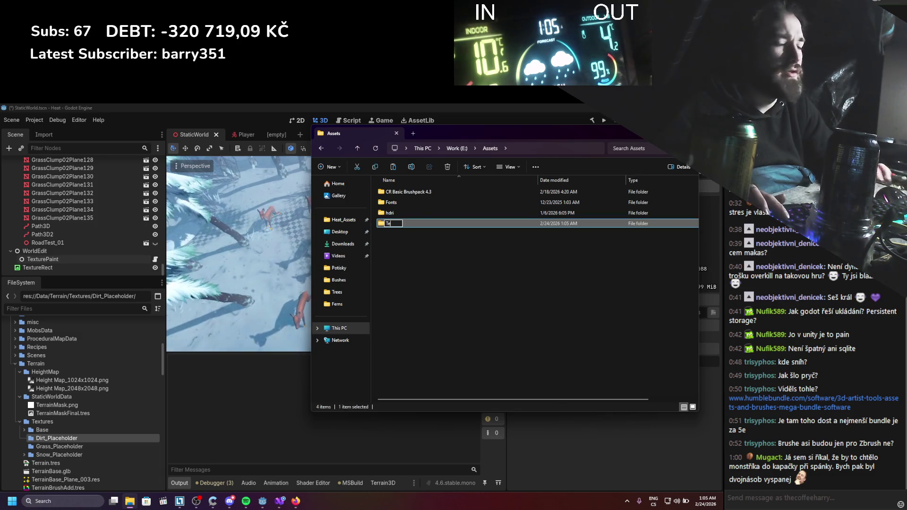
text(Textures)
key(Return)
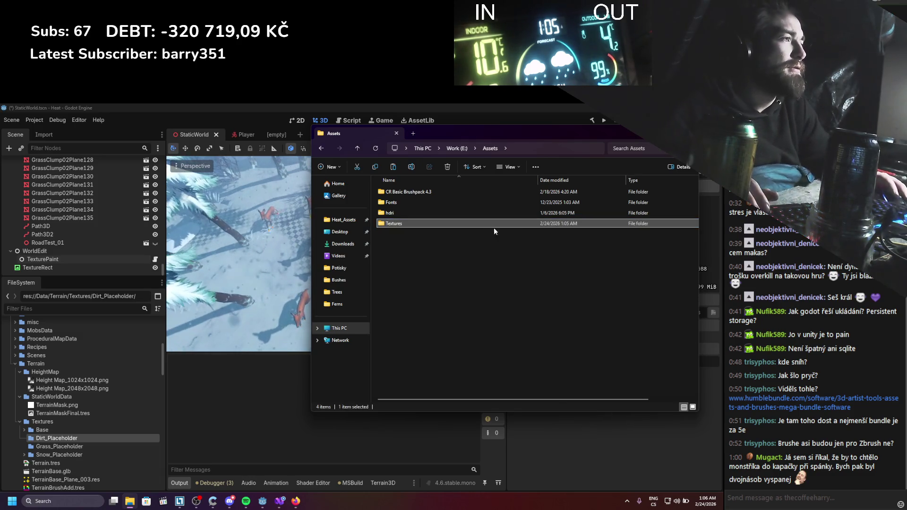
Create a Terrain folder inside Textures and paste the two extracted texture folders into it
double_click(475, 225)
right_click(467, 242)
mouse_move(521, 322)
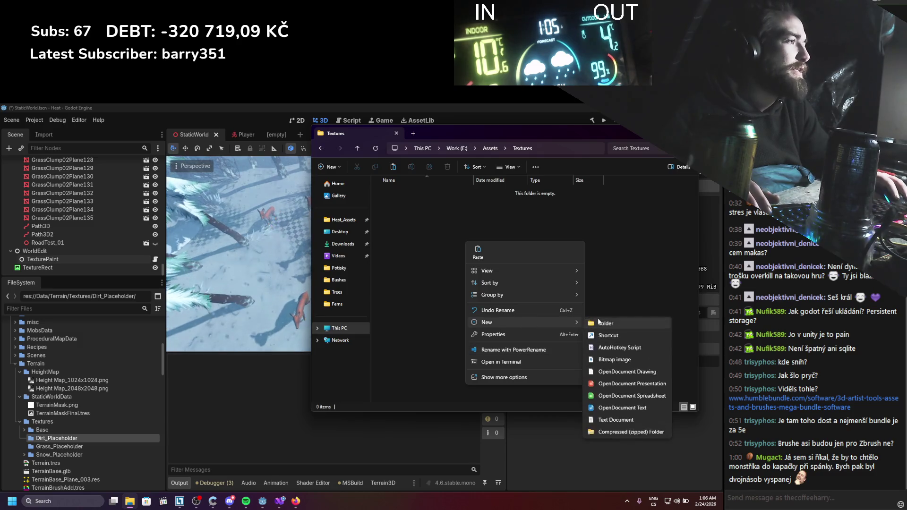
click(599, 318)
text(Terrain)
key(Return)
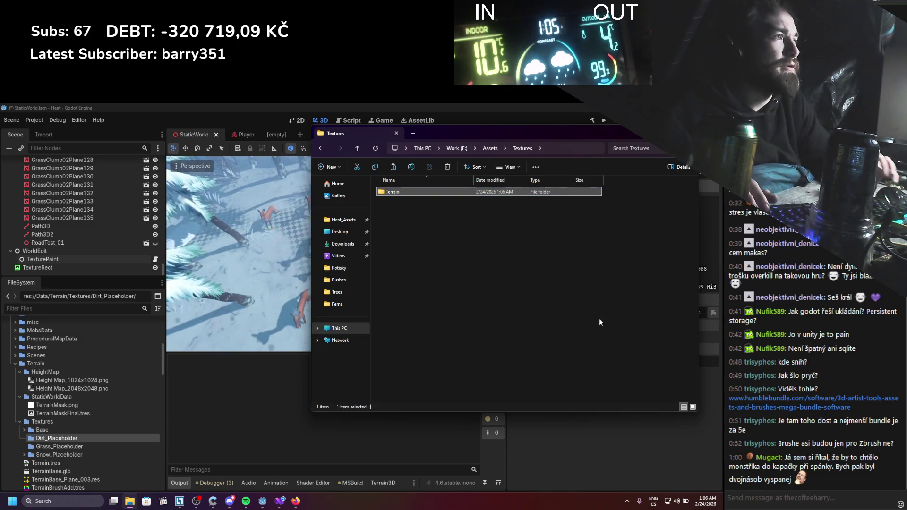
double_click(474, 194)
key(ctrl+v)
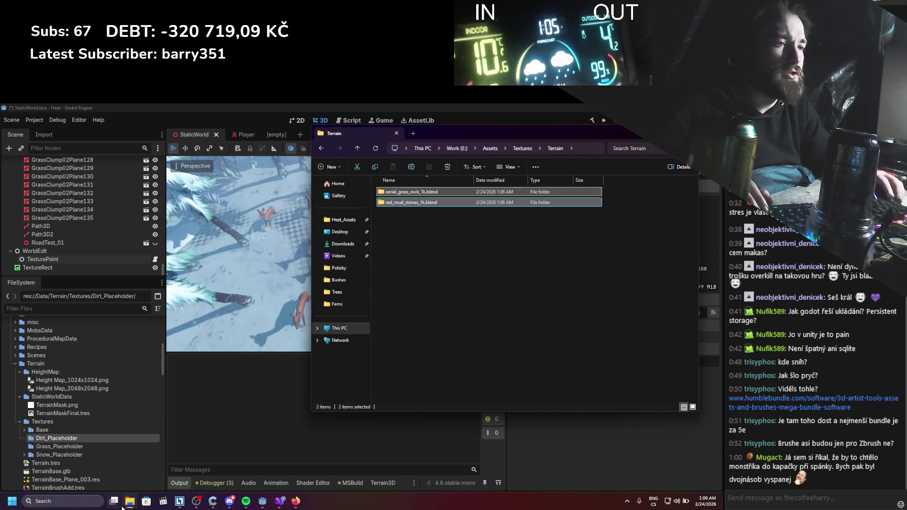
Bring the snow_02_1k.blend folder from Downloads into Terrain
key(super+e)
click(35, 223)
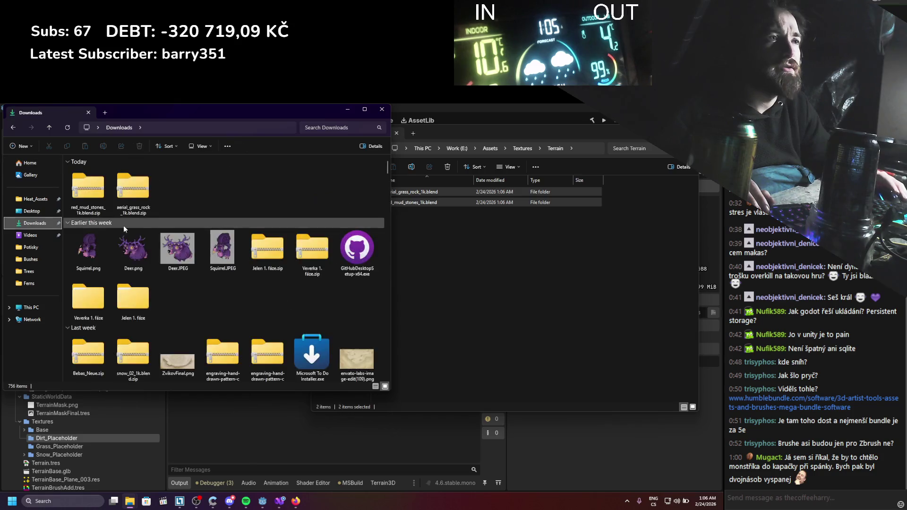
scroll(183, 252, down, 3)
scroll(284, 261, down, 3)
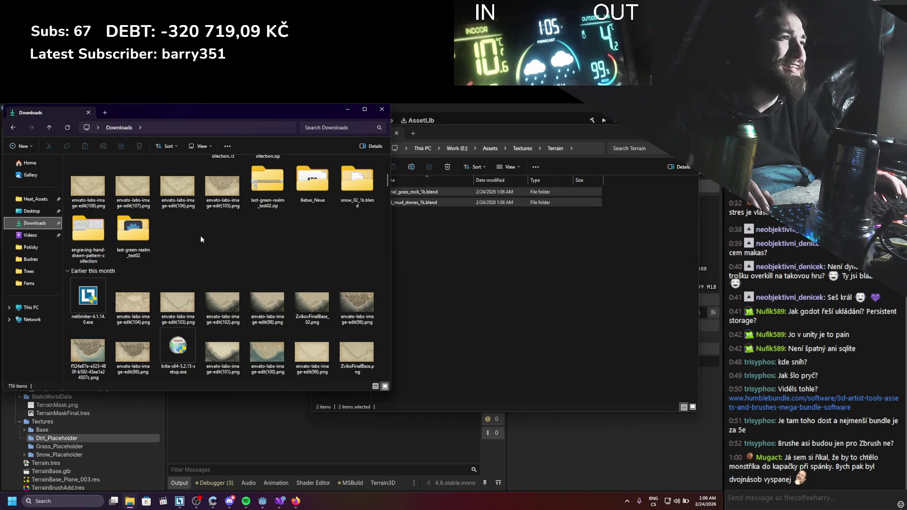
double_click(353, 189)
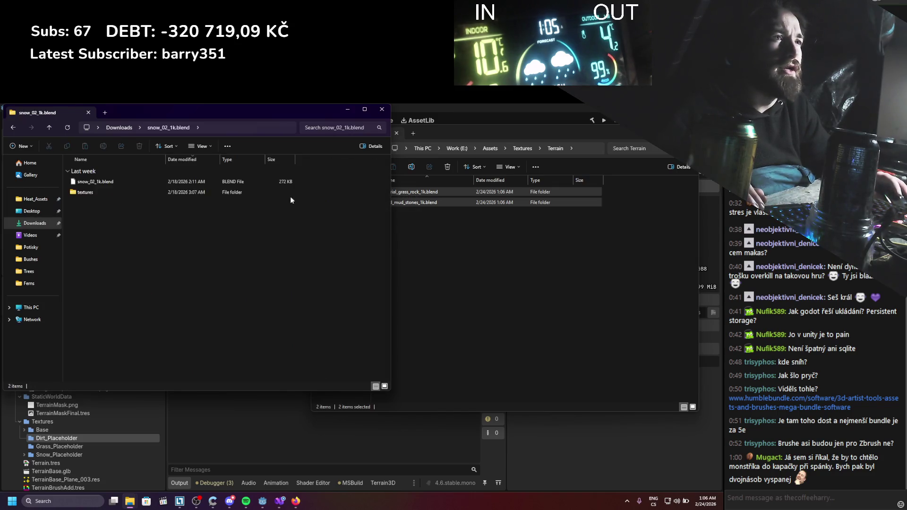
click(125, 129)
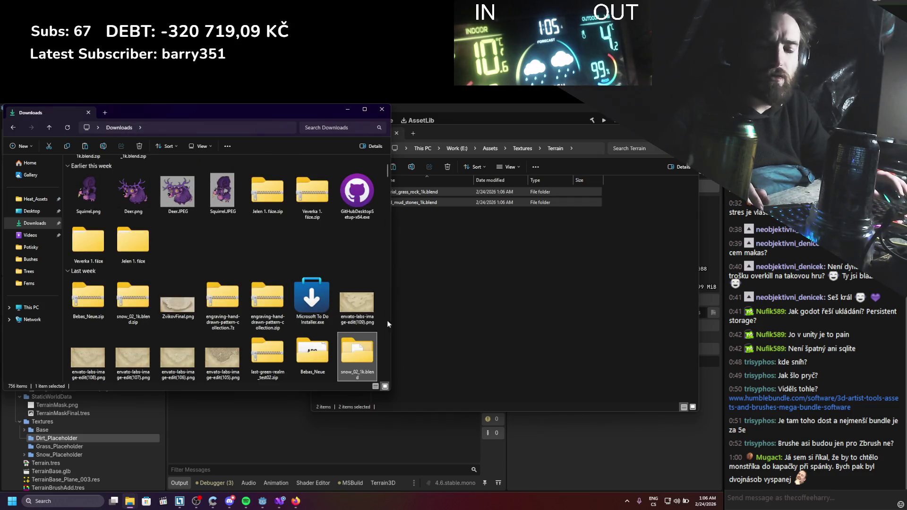
click(529, 359)
key(ctrl+v)
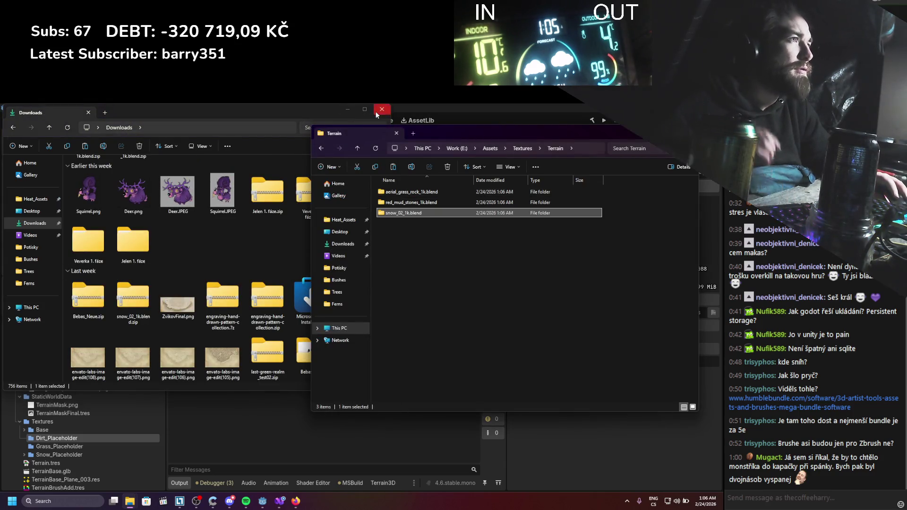
click(377, 115)
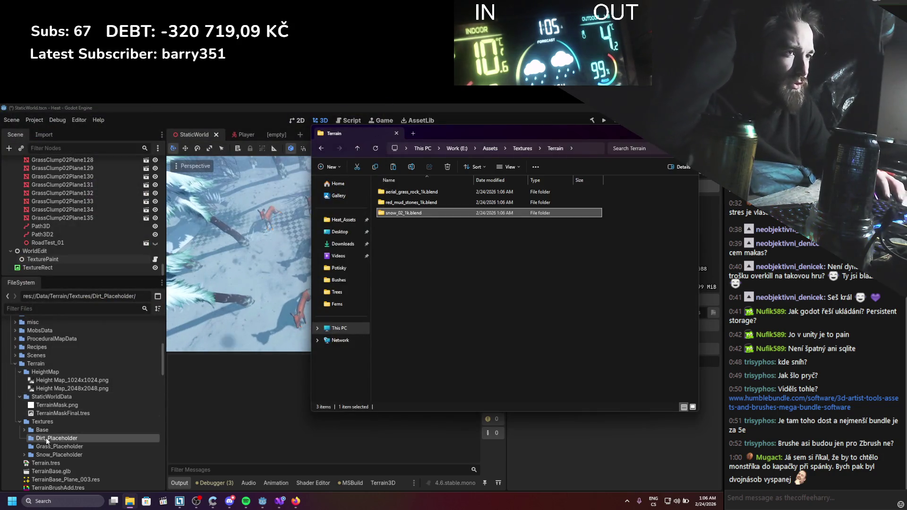
Drag the red_mud_stones diffuse and displacement textures into Godot's Dirt_Placeholder folder
double_click(404, 202)
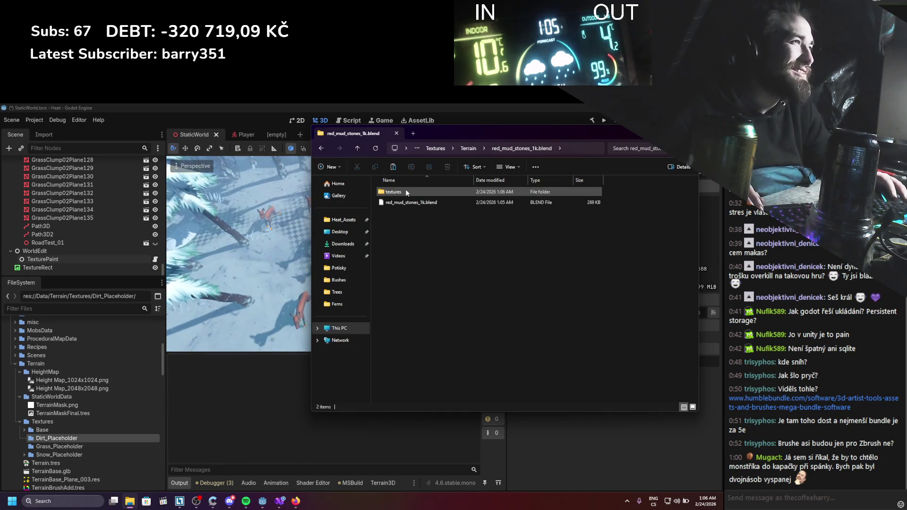
double_click(406, 192)
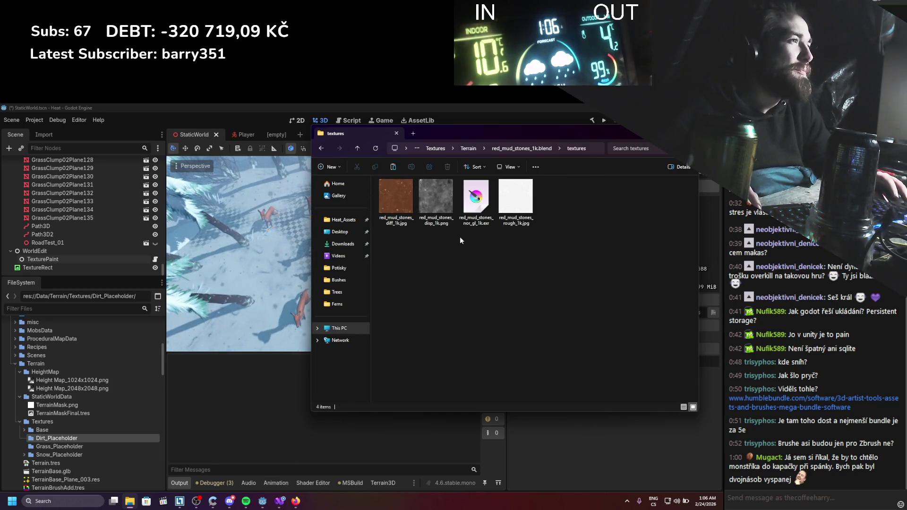
click(406, 207)
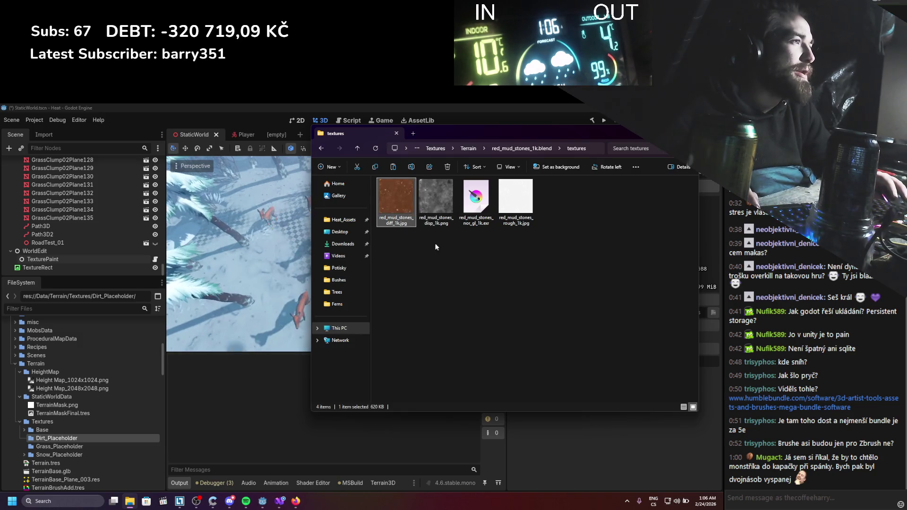
ctrl+click(430, 218)
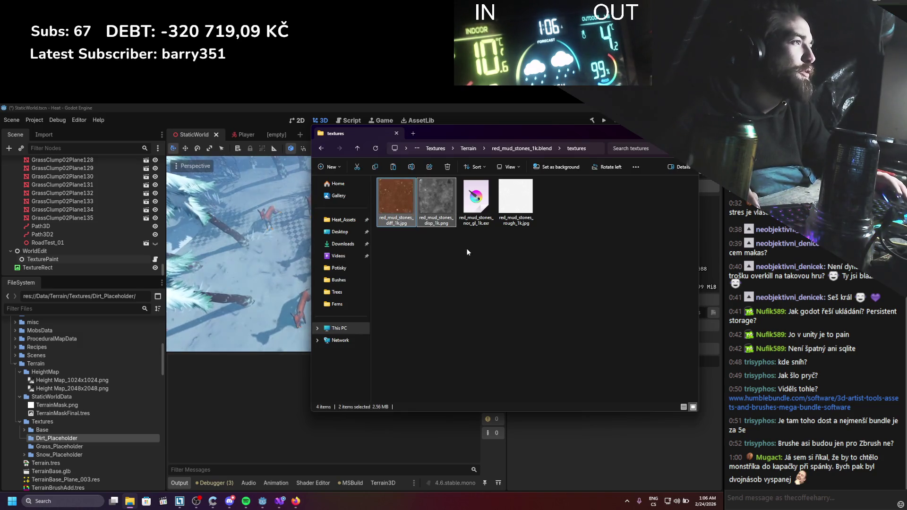
drag(432, 204, 68, 437)
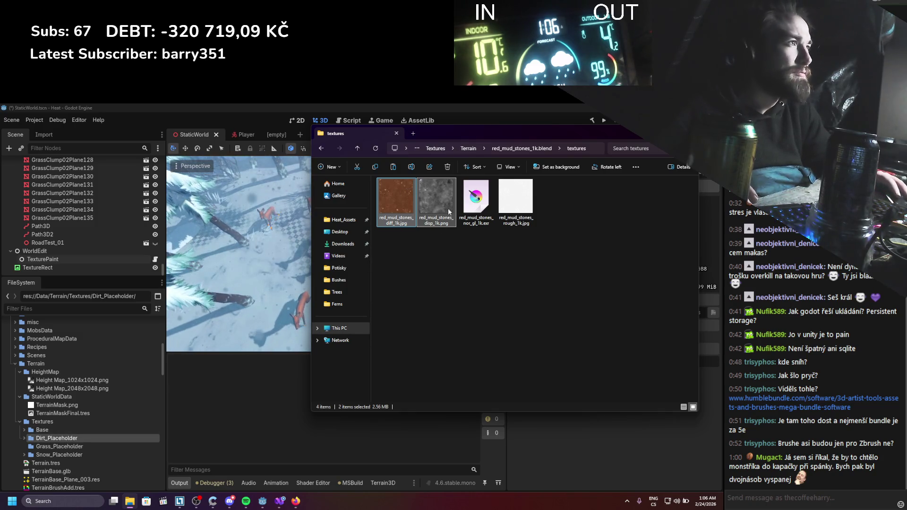
Go back to Terrain and open the aerial_grass_rock_1k.blend folder
click(513, 149)
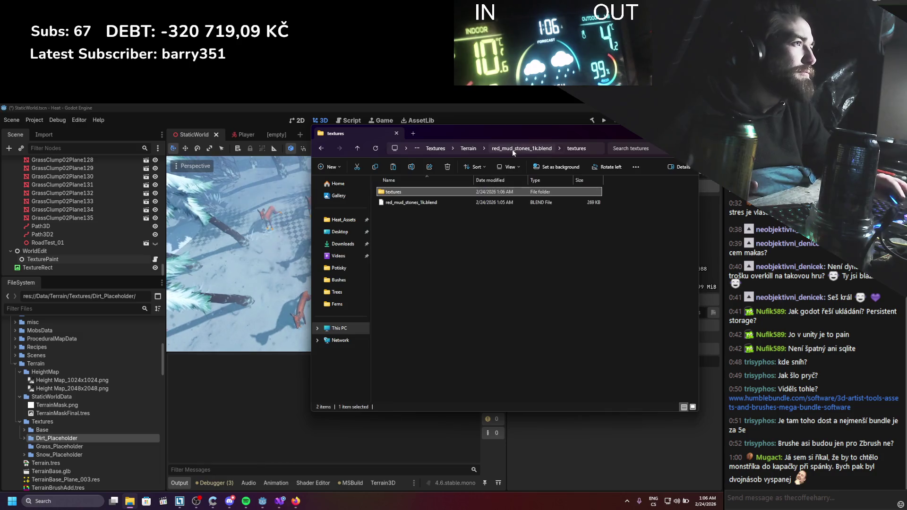
click(472, 149)
double_click(422, 192)
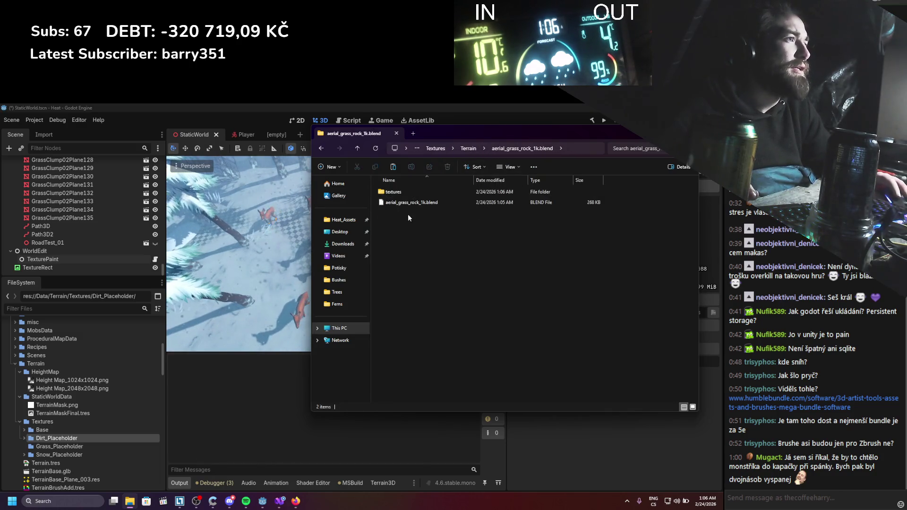
Open aerial_grass_rock_diff_1k.jpg from the textures folder in Affinity
double_click(395, 192)
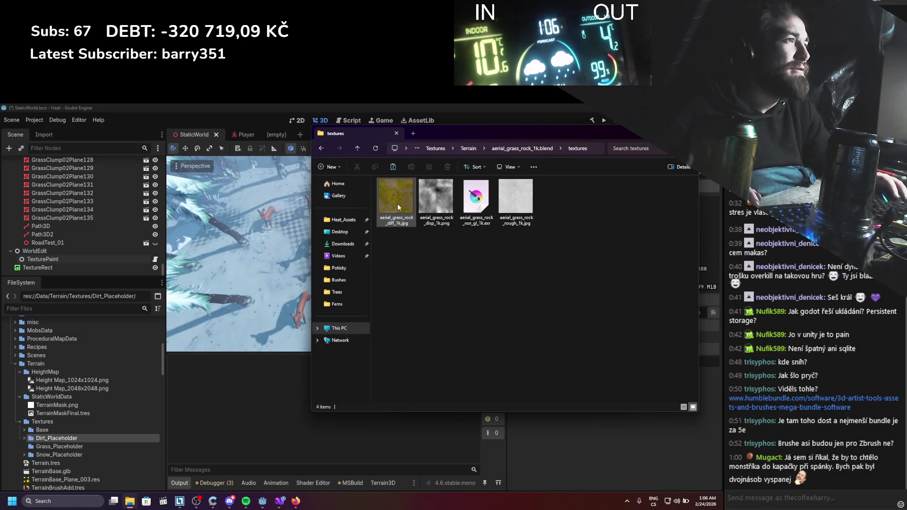
right_click(397, 207)
mouse_move(432, 246)
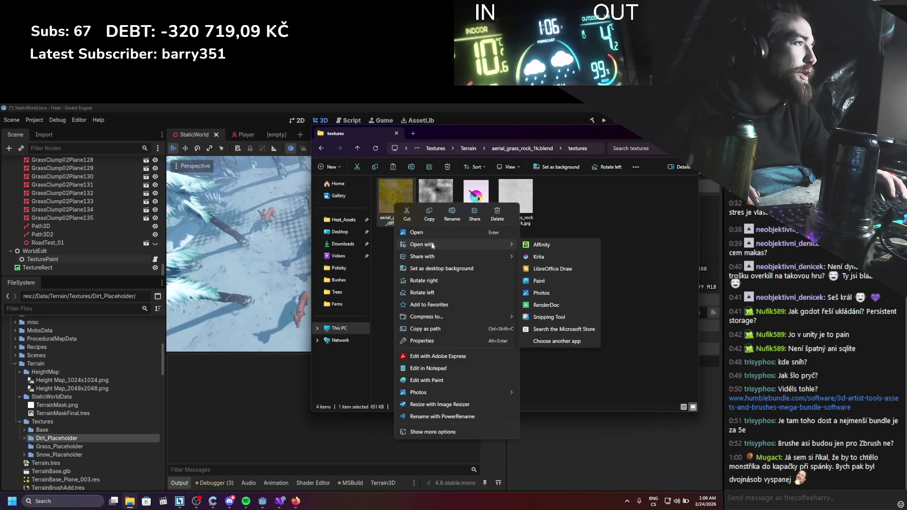
click(538, 246)
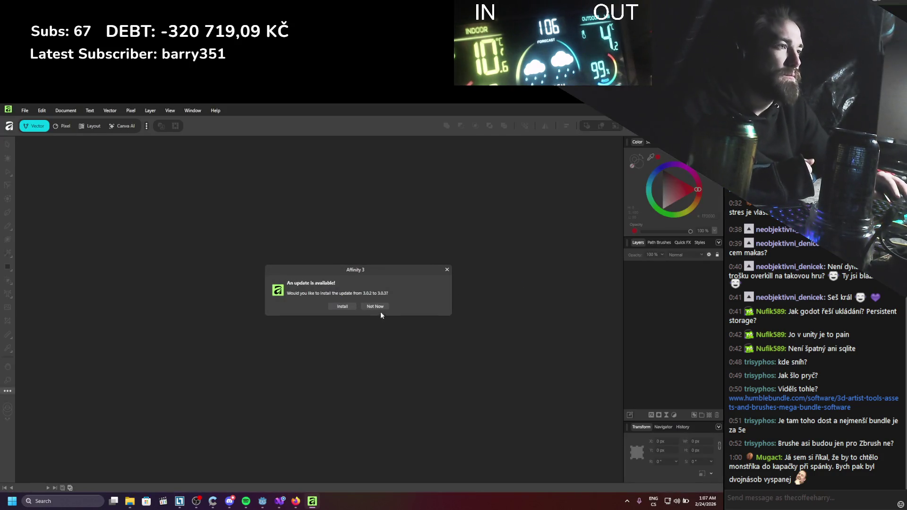
Dismiss Affinity's update notice and select the Background layer
click(375, 306)
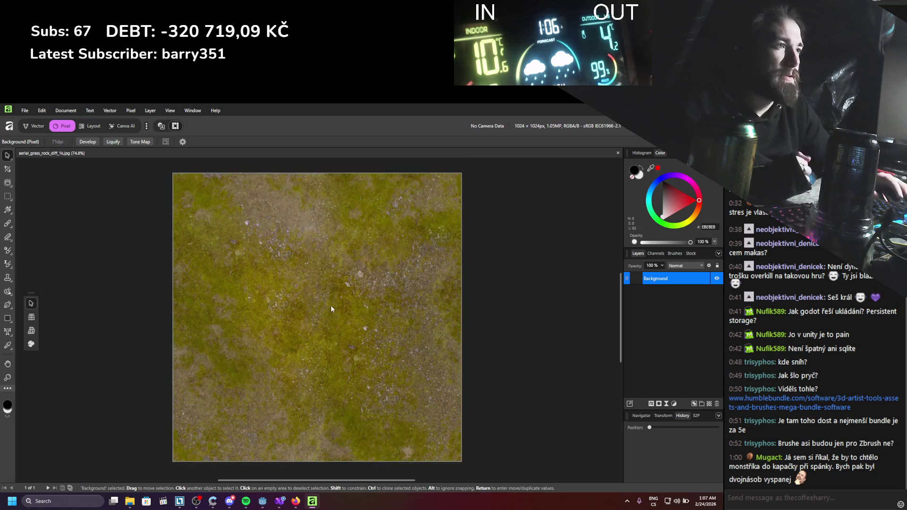
scroll(301, 331, up, 4)
scroll(308, 332, down, 4)
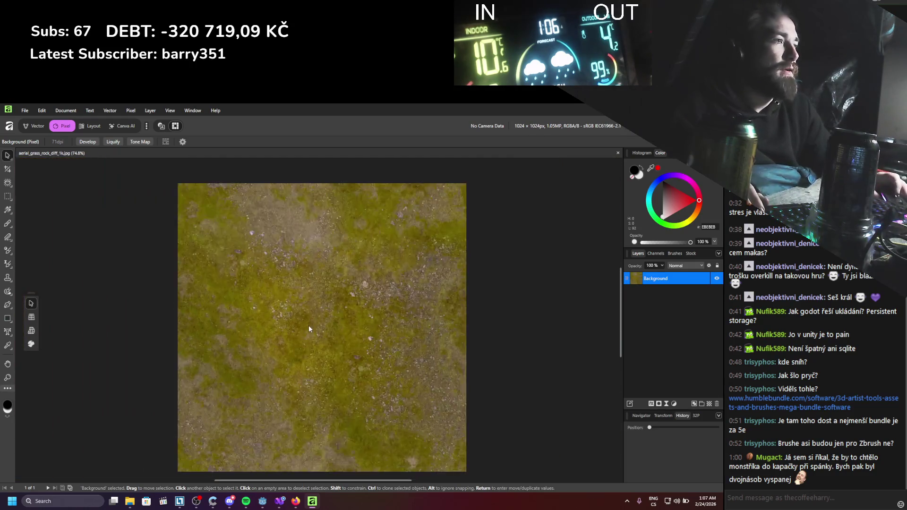
scroll(330, 327, up, 2)
click(123, 112)
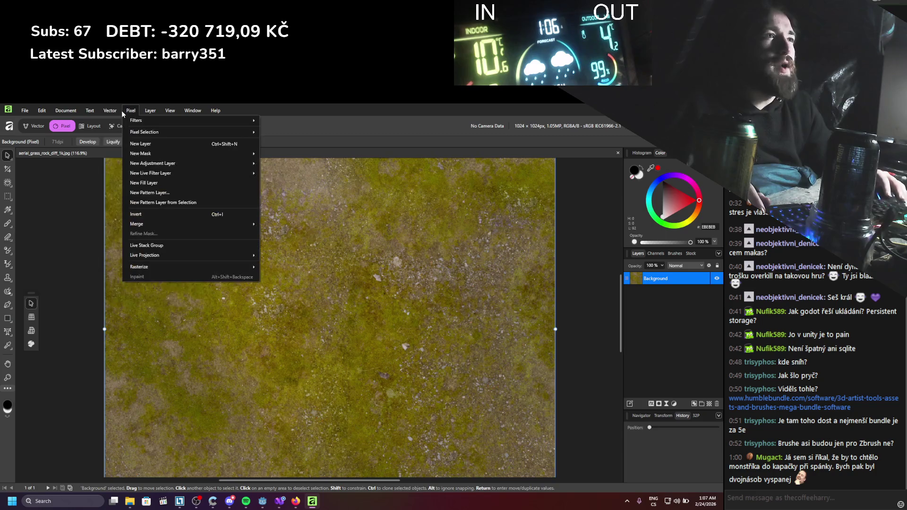
mouse_move(150, 110)
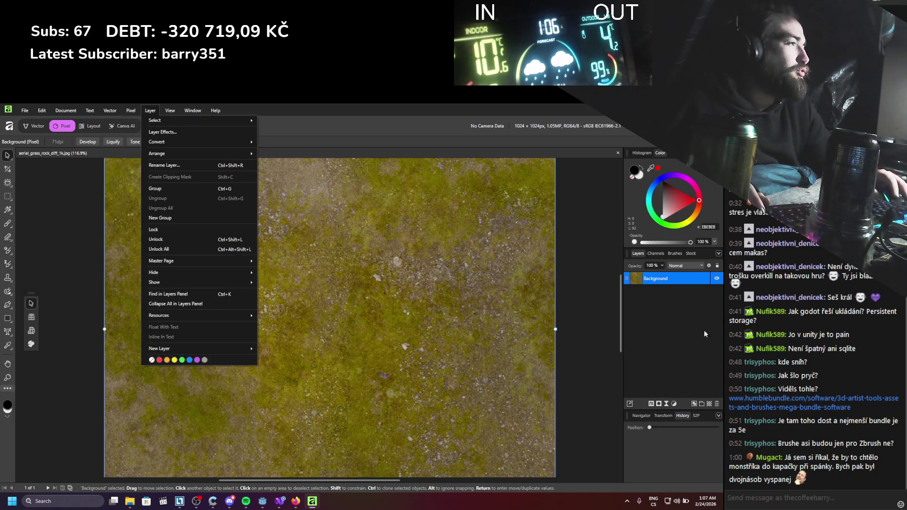
click(688, 401)
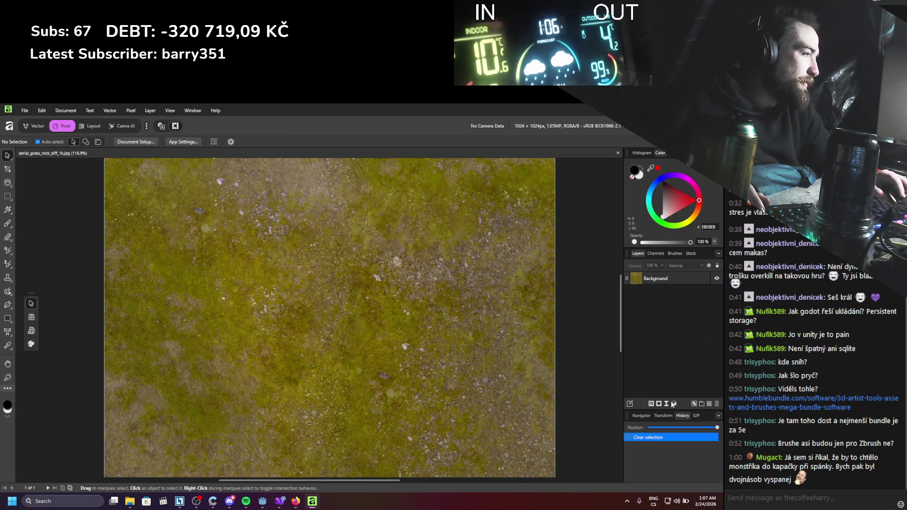
click(660, 279)
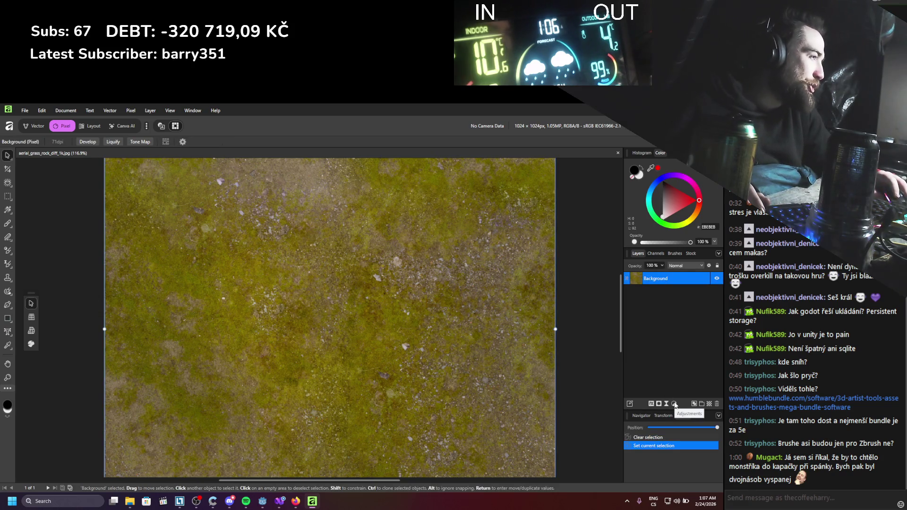
Add a trial Levels adjustment, delete it, and reselect Background for adjustments
click(668, 403)
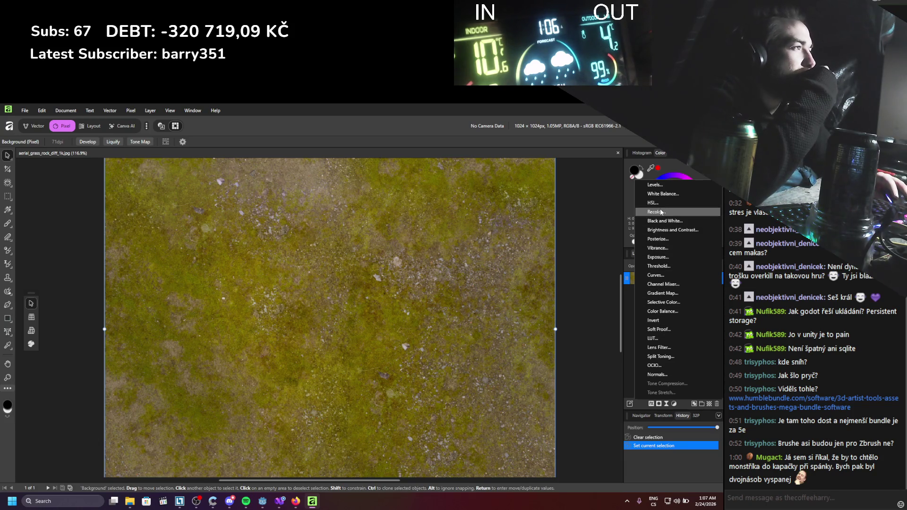
click(667, 187)
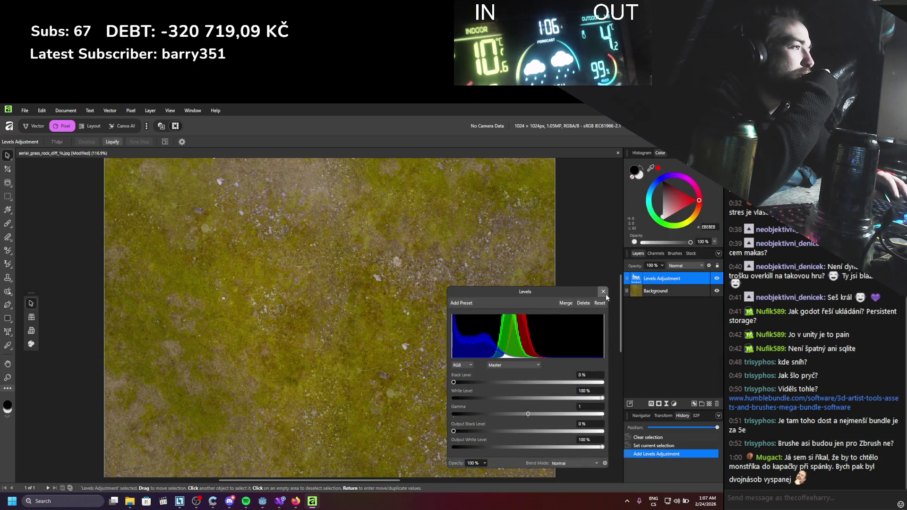
click(603, 291)
key(Delete)
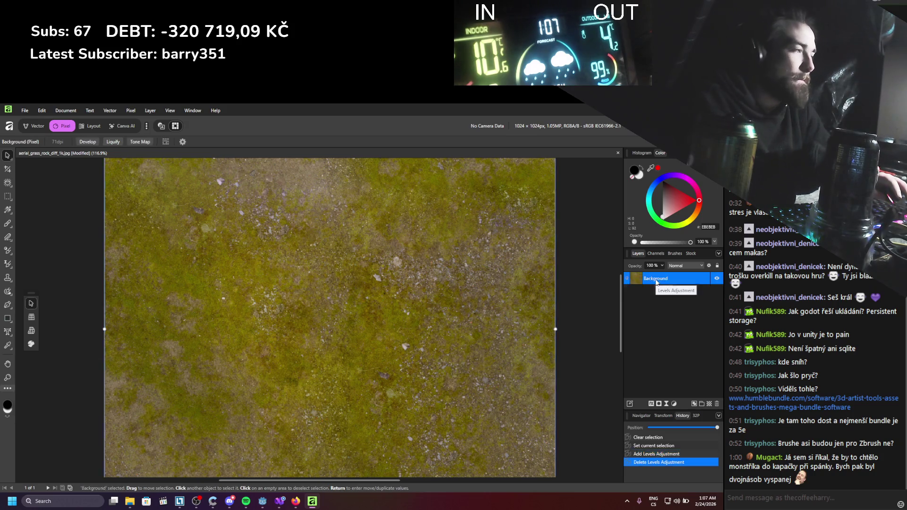
right_click(658, 278)
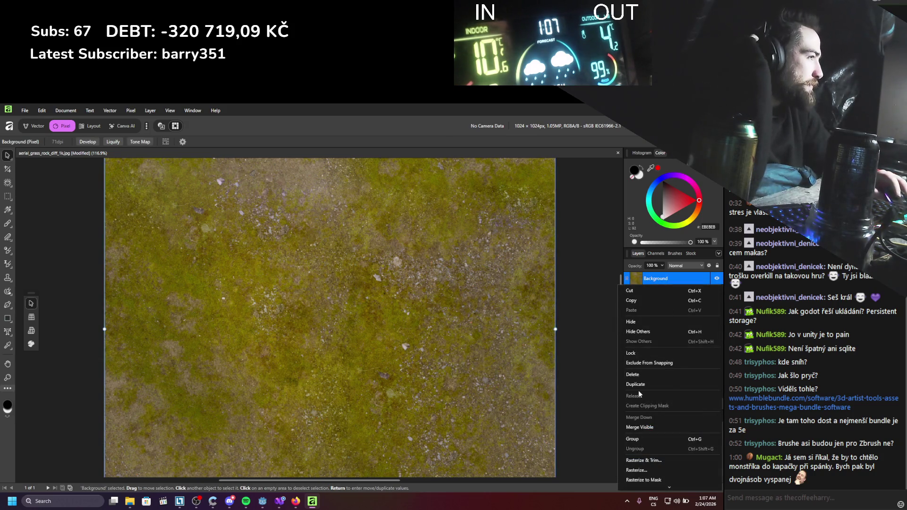
key(Escape)
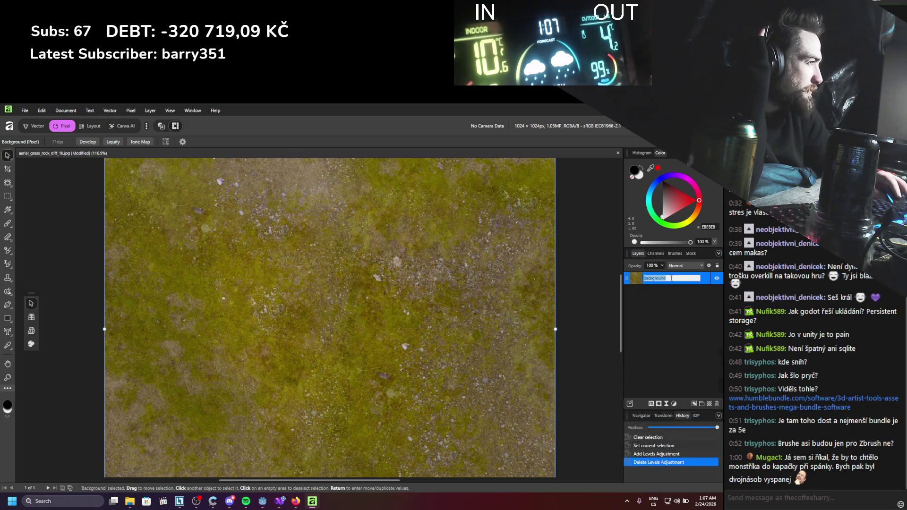
click(683, 329)
click(679, 280)
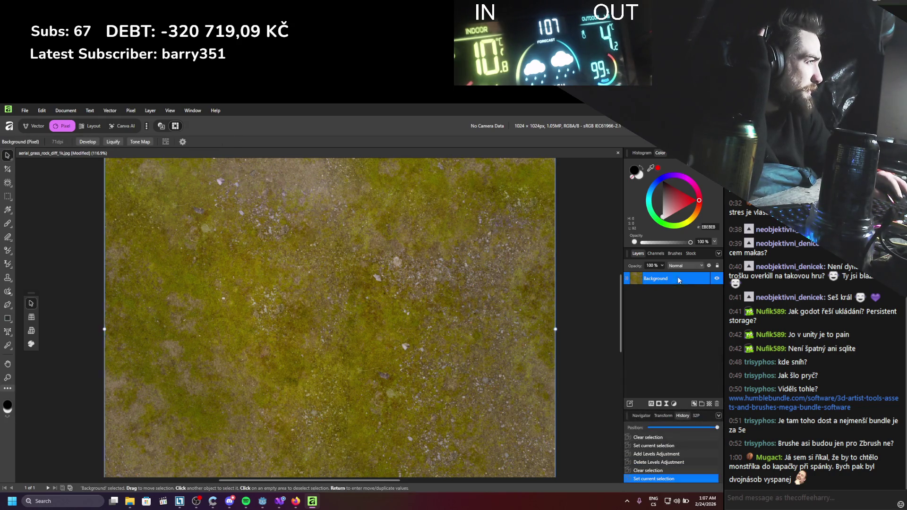
click(674, 404)
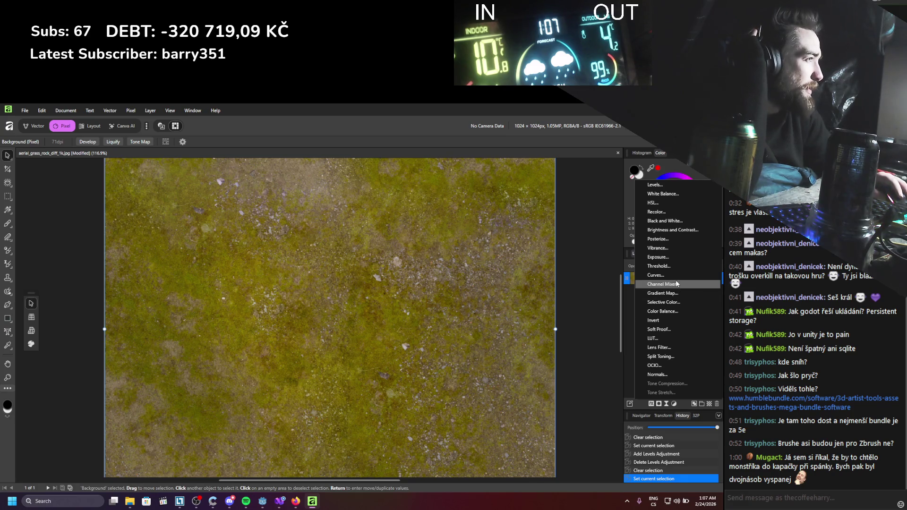
Add Color Balance with midtones Cyan/Red -30%, Magenta/Green 25%, Yellow/Blue -28%
click(673, 312)
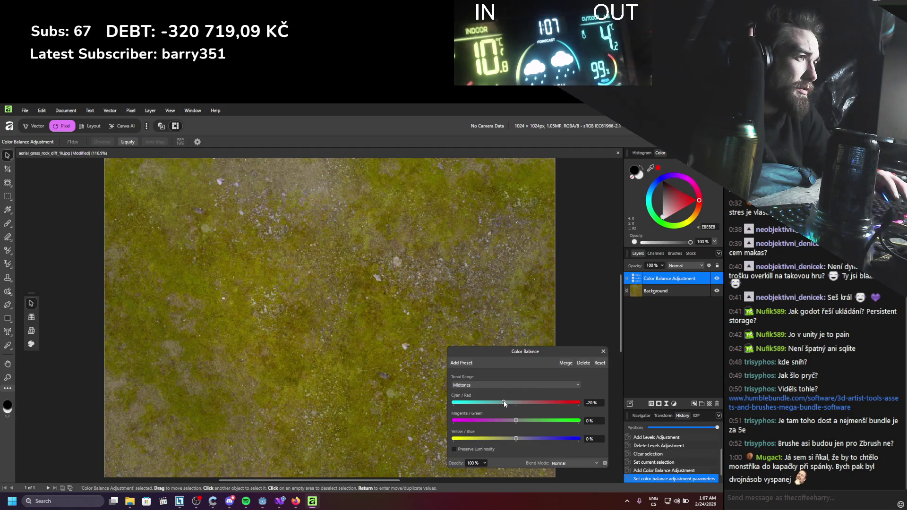
mouse_move(504, 403)
mouse_down()
mouse_move(520, 399)
mouse_move(504, 400)
mouse_up()
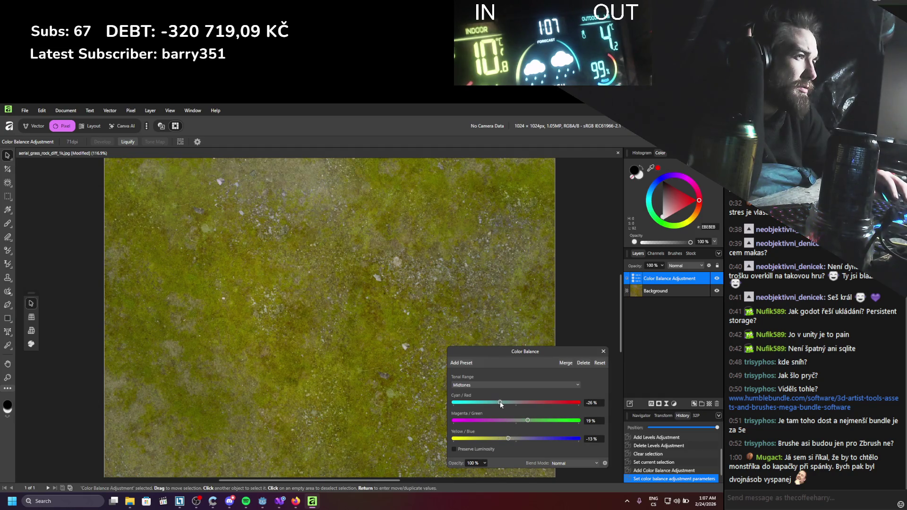
mouse_move(500, 402)
mouse_down()
mouse_move(516, 405)
mouse_move(507, 407)
mouse_up()
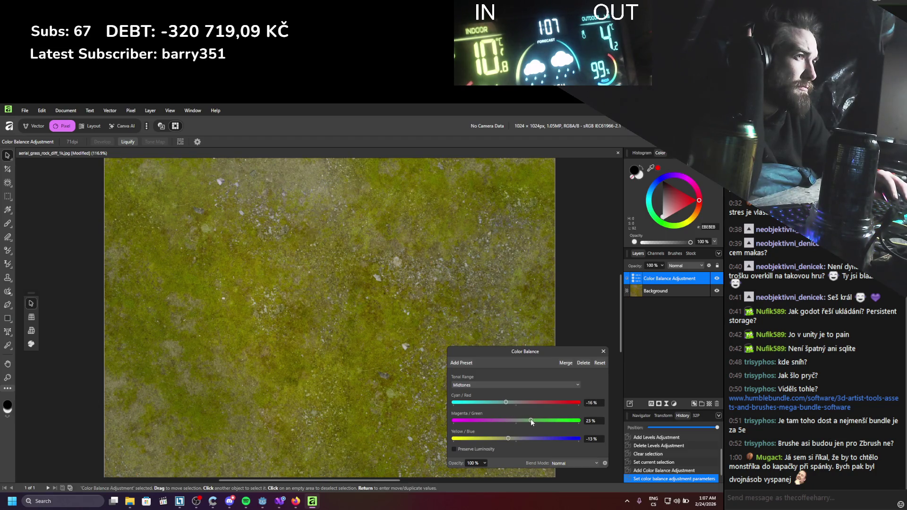
drag(531, 419, 532, 419)
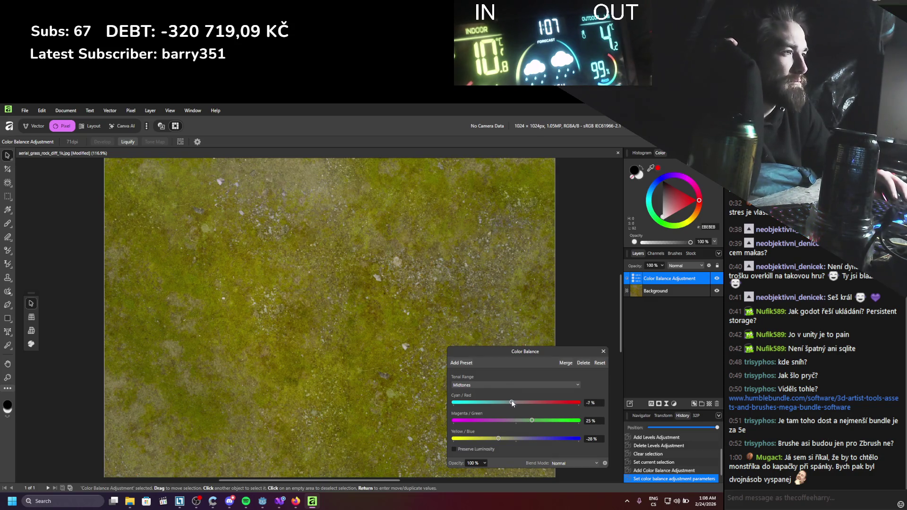
drag(514, 402, 508, 404)
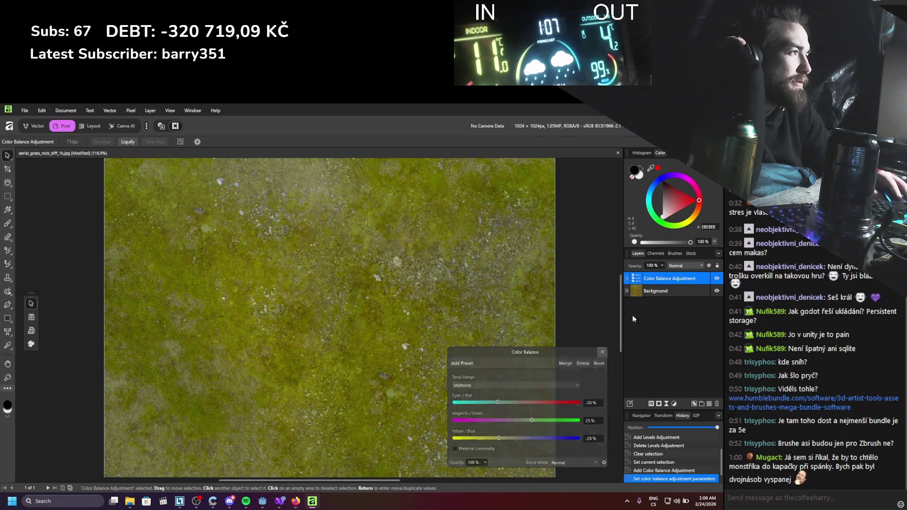
click(603, 352)
right_click(660, 291)
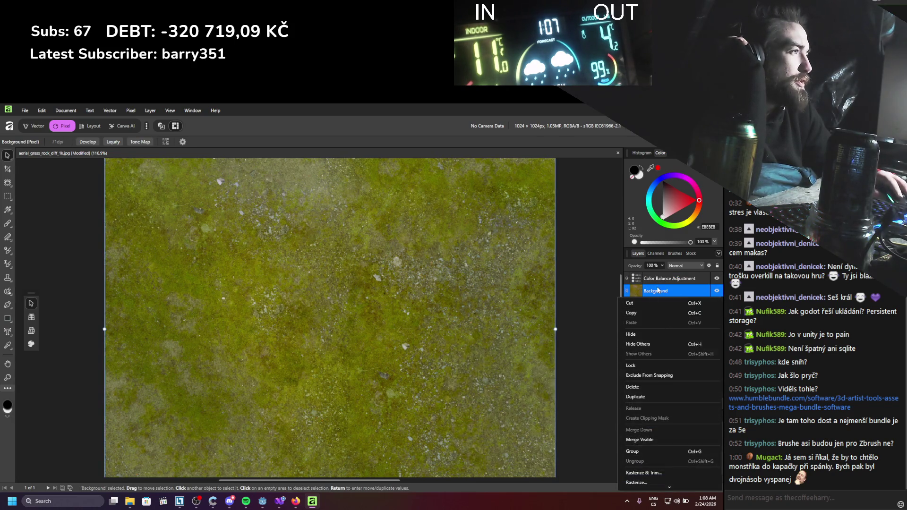
click(665, 312)
Add a Curves adjustment raising the Master curve and slightly lifting the Green channel
click(675, 405)
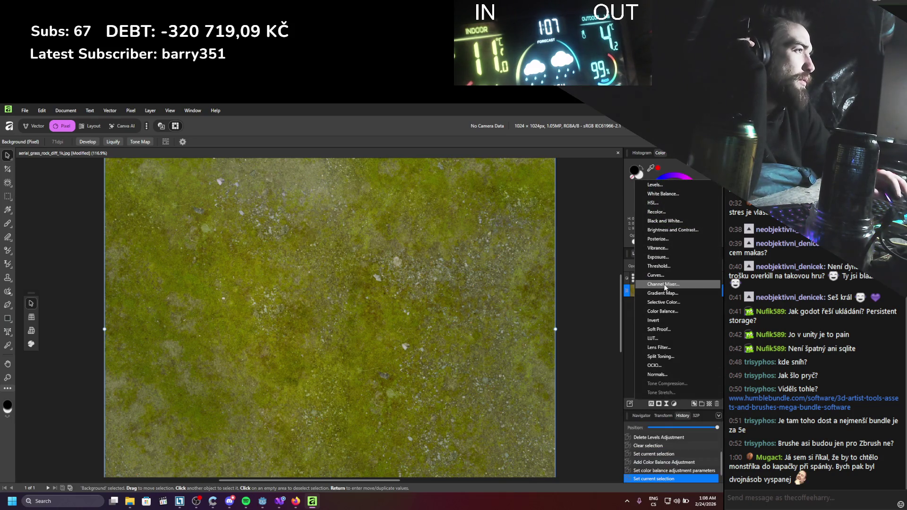
click(673, 275)
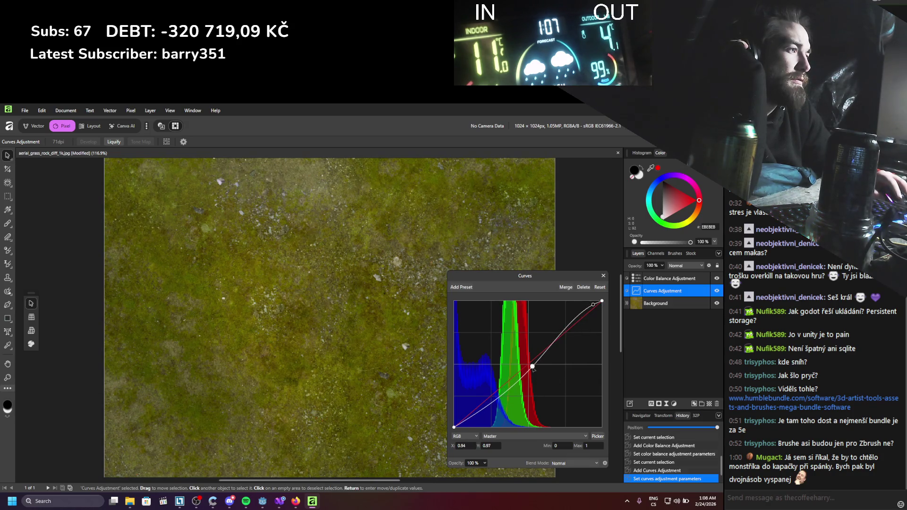
drag(533, 368, 515, 376)
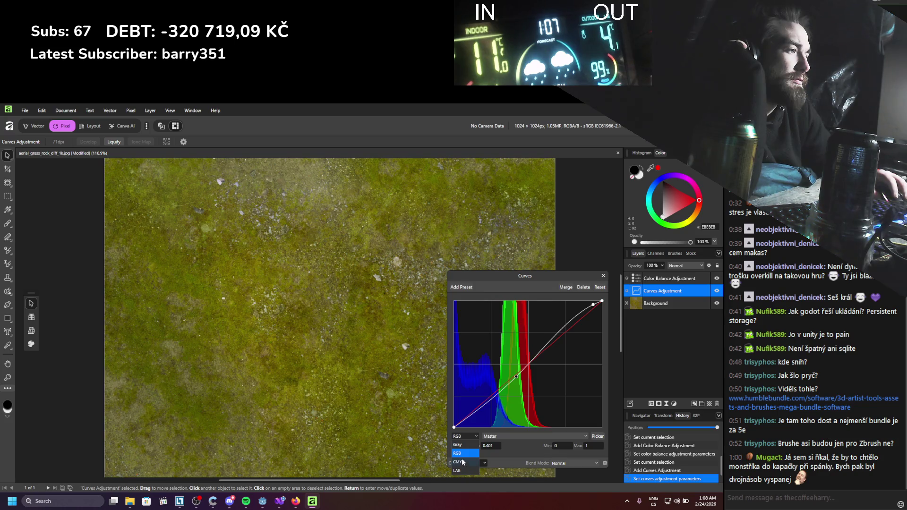
click(509, 436)
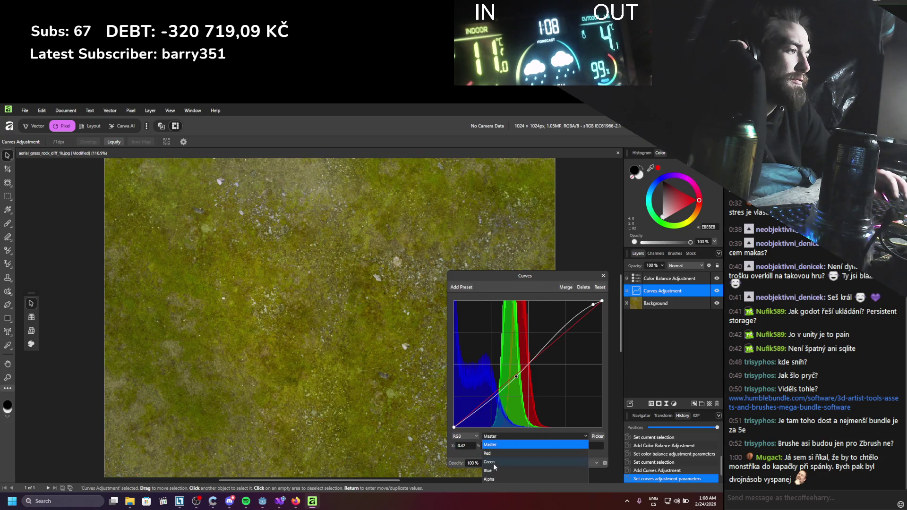
click(490, 462)
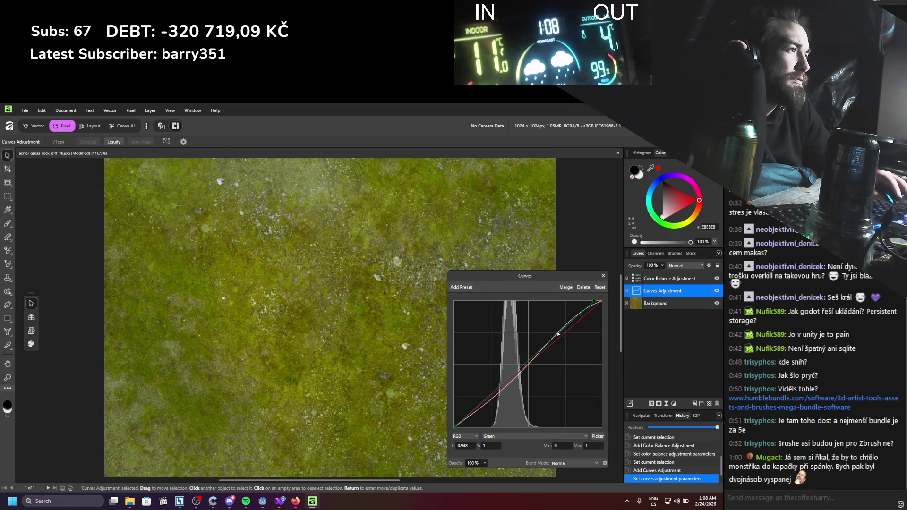
drag(559, 338, 557, 336)
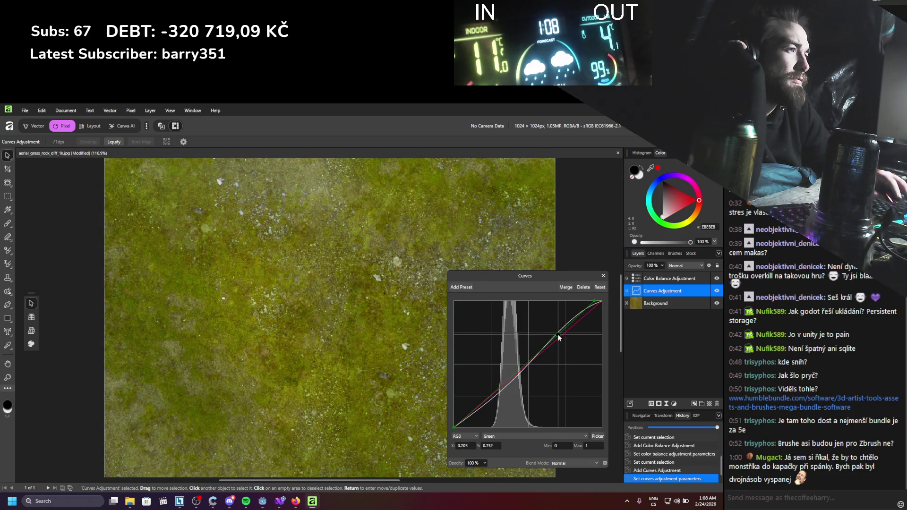
click(602, 277)
scroll(407, 326, down, 5)
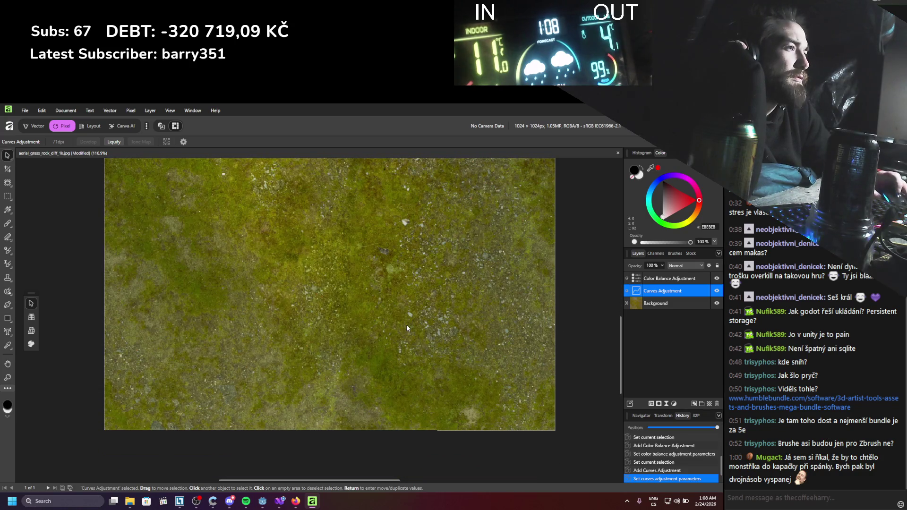
scroll(401, 327, up, 6)
Save the texture flattened over aerial_grass_rock_diff_1k.jpg, close Affinity, and preview the result
click(28, 111)
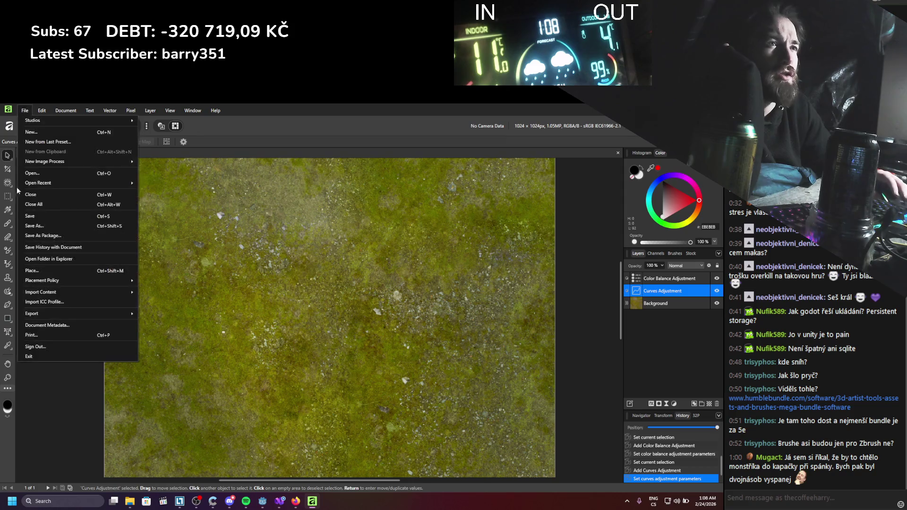
click(30, 218)
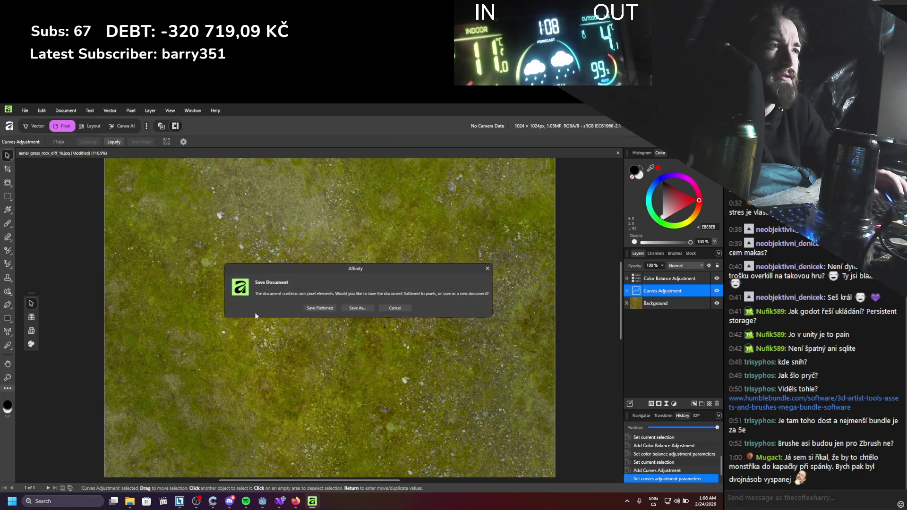
click(310, 310)
key(alt+F4)
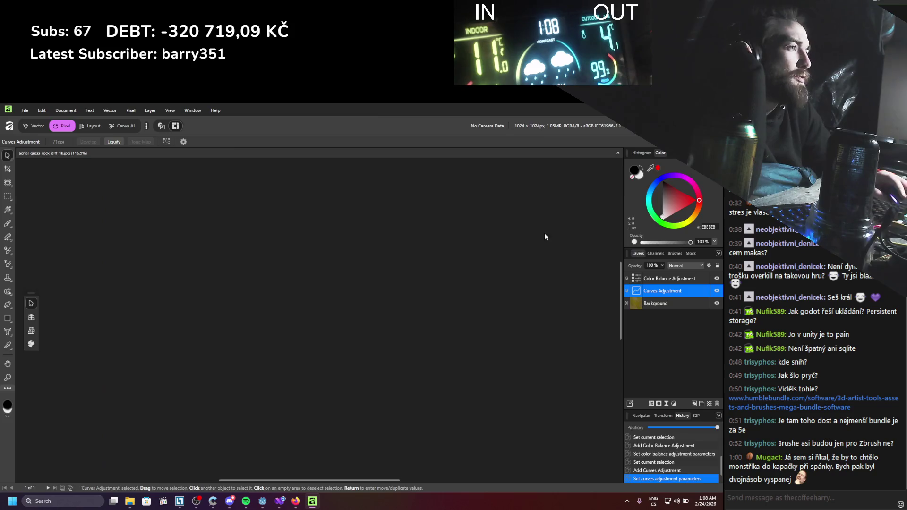
double_click(402, 201)
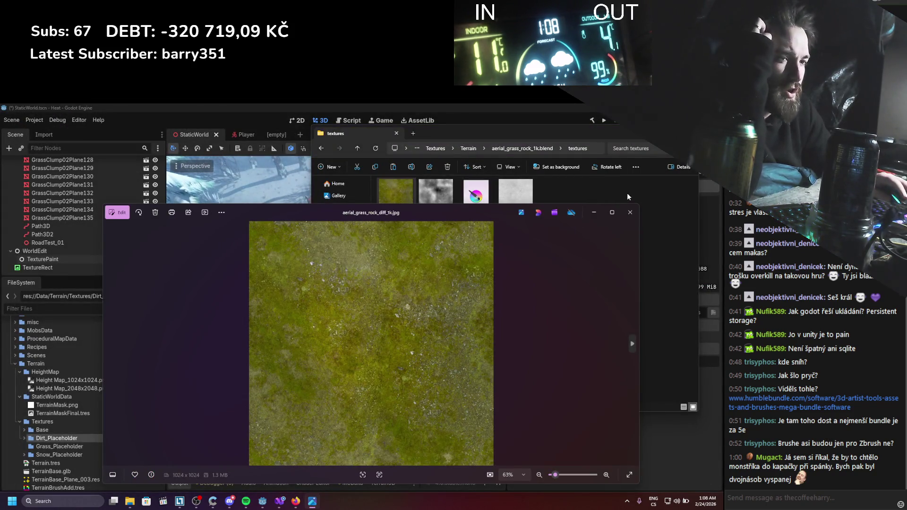
click(631, 212)
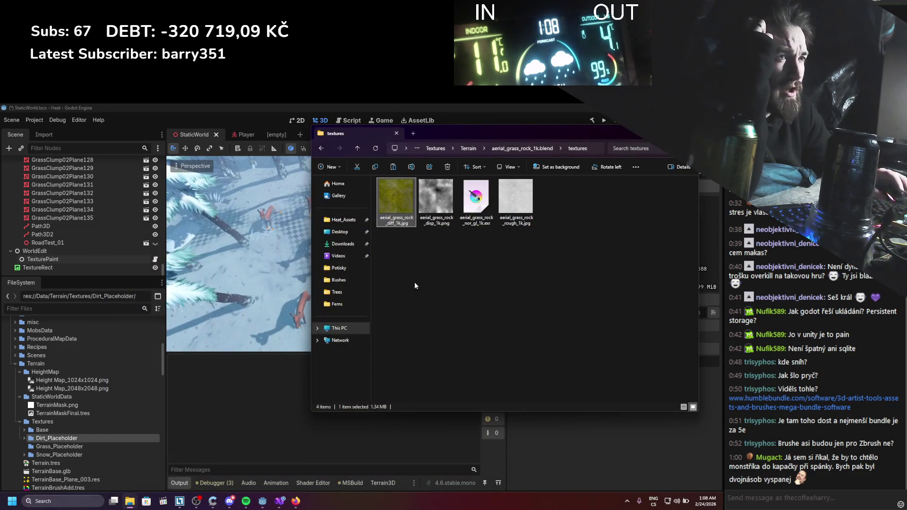
Copy the grass diffuse, displacement and roughness textures into Grass_Placeholder
click(111, 448)
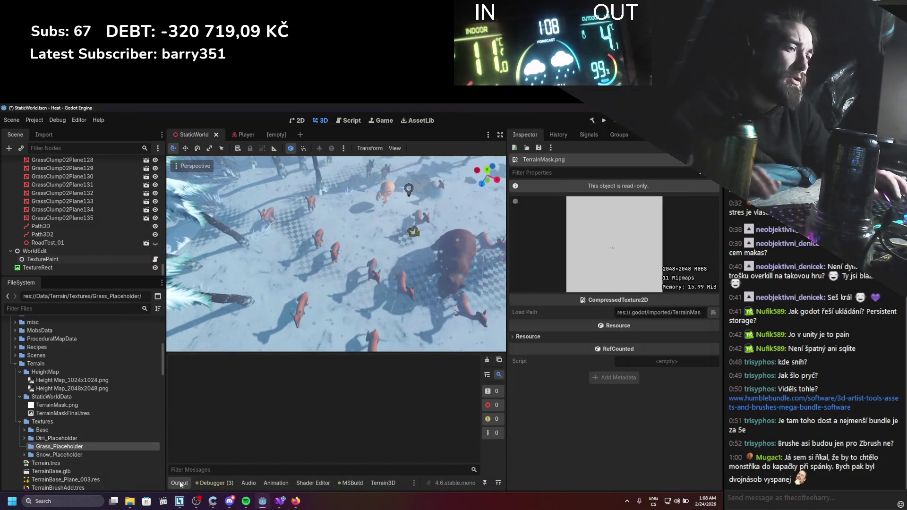
click(130, 502)
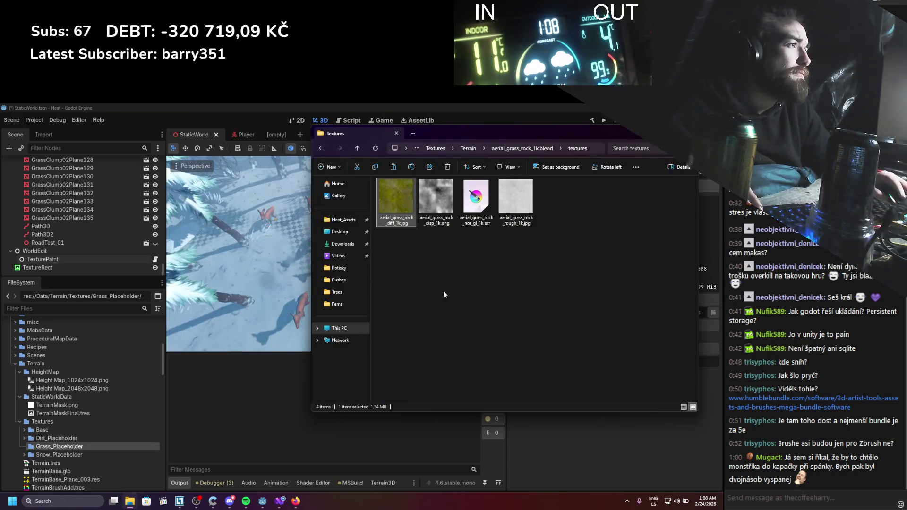
ctrl+click(520, 200)
ctrl+click(449, 223)
ctrl+click(384, 206)
mouse_move(383, 206)
mouse_down()
mouse_move(415, 233)
mouse_move(70, 449)
mouse_move(57, 438)
mouse_up()
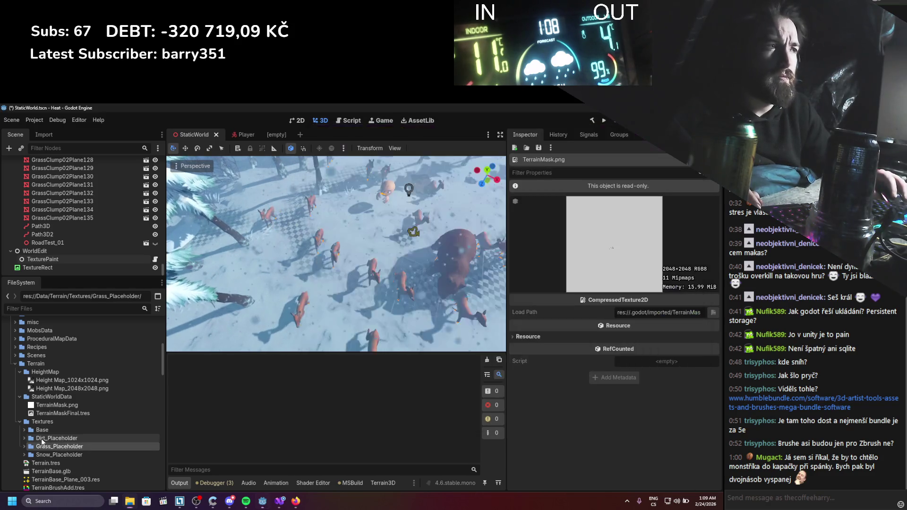
Run the project to test the new terrain in the Heat game
scroll(291, 261, down, 5)
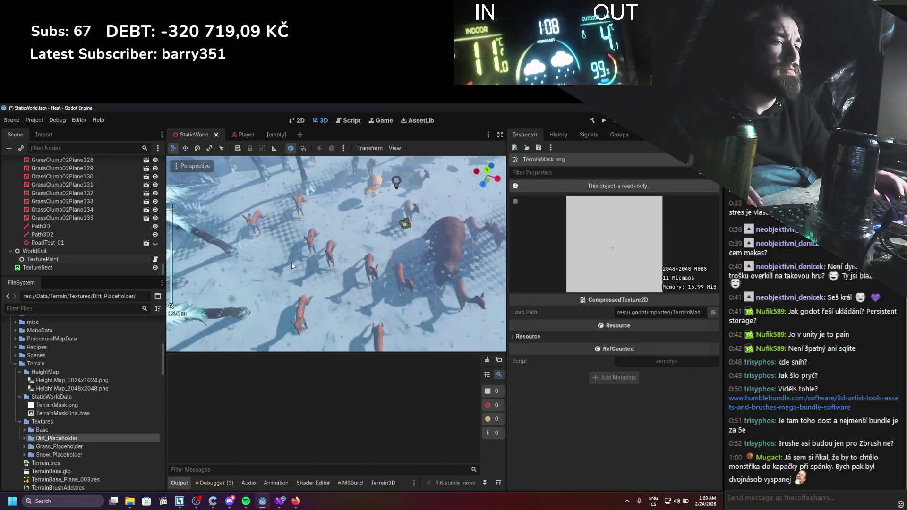
scroll(292, 262, up, 4)
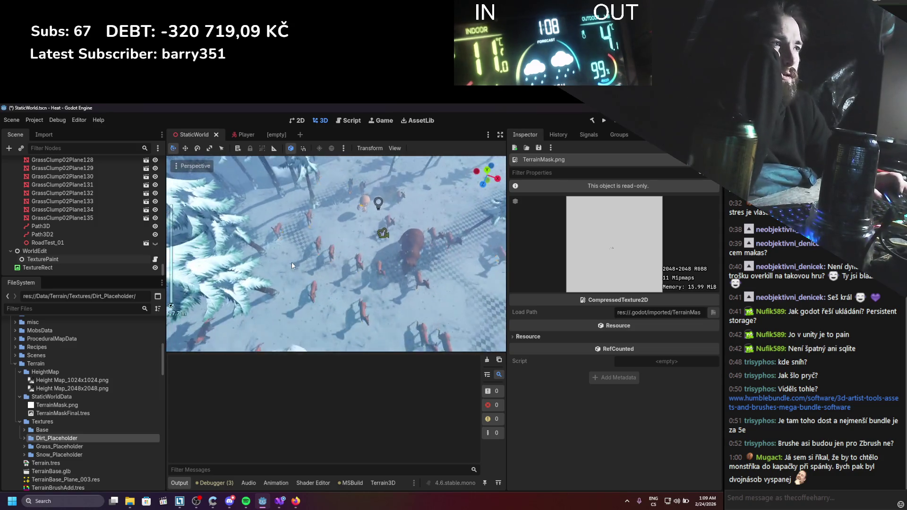
click(604, 120)
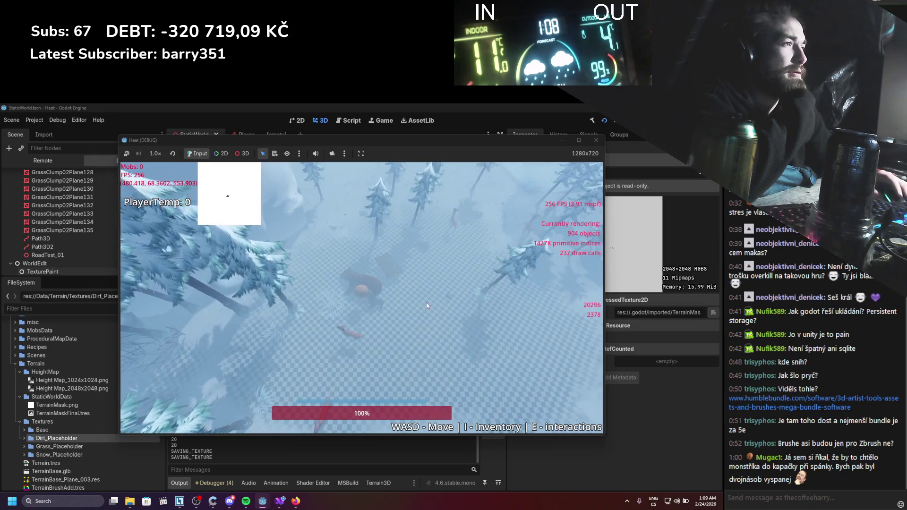
Stop the running Heat game and return to the editor
click(596, 140)
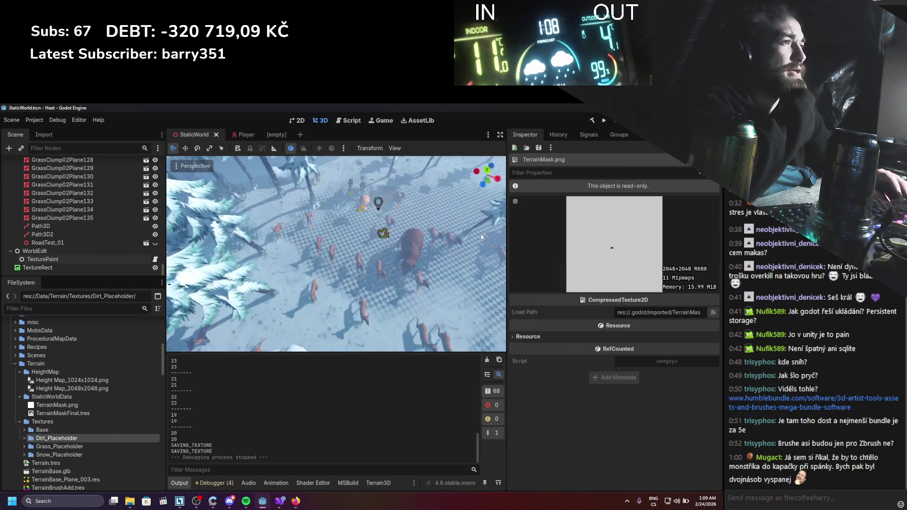
scroll(355, 265, up, 2)
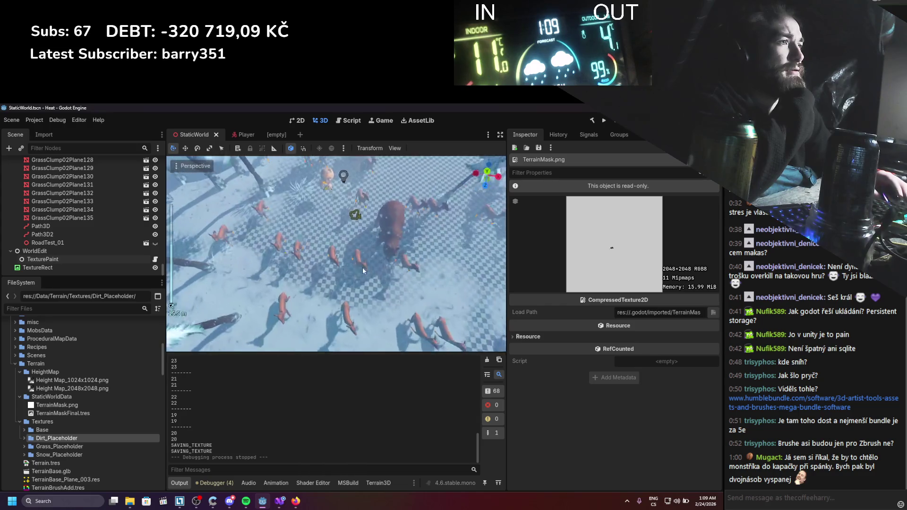
scroll(382, 254, up, 6)
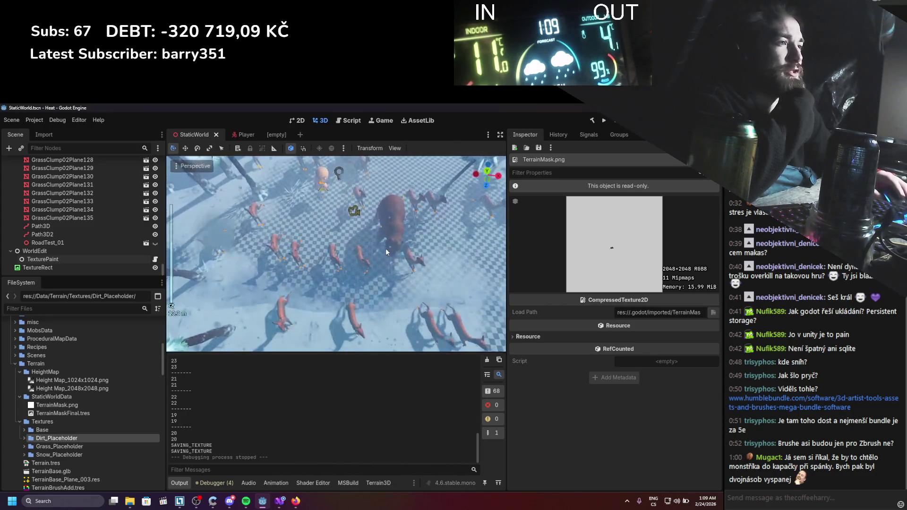
scroll(75, 239, up, 10)
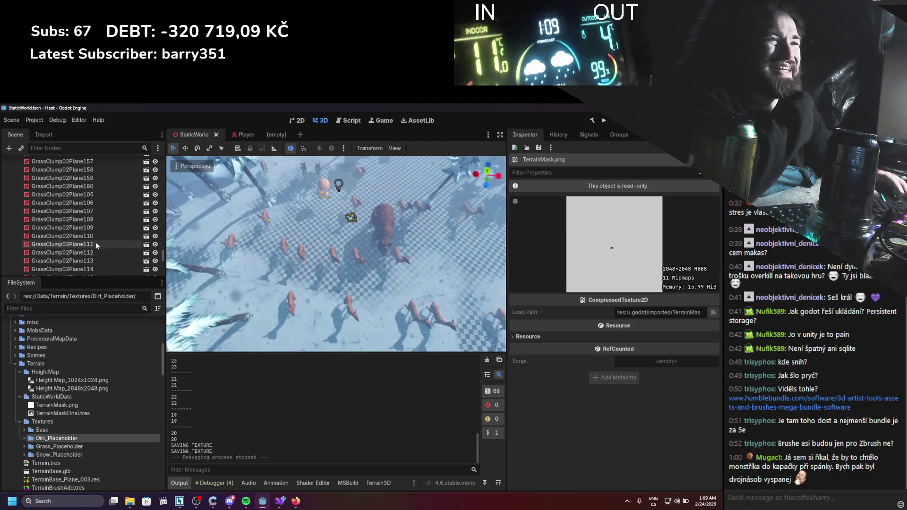
drag(164, 255, 173, 165)
Expand Systems > World > WeatherManager visuals and hide Snow, LargeSnow and WeatherFog
click(10, 187)
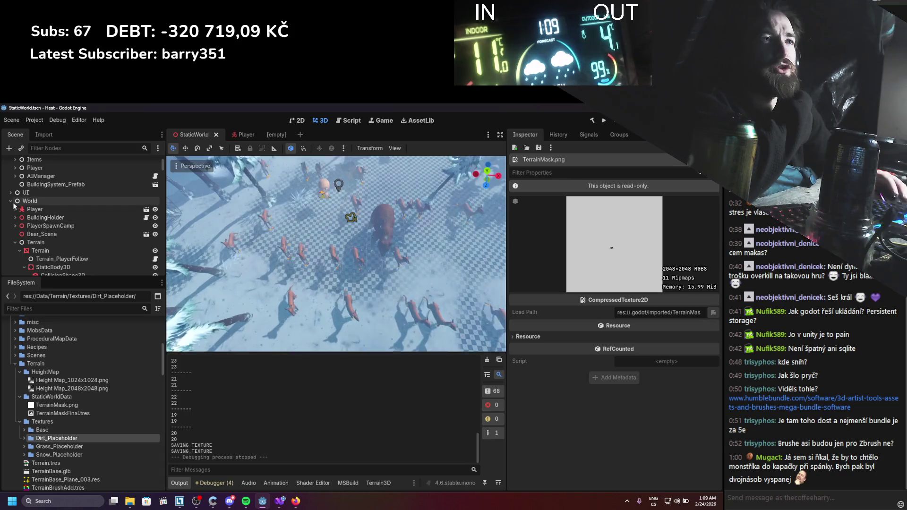
click(16, 193)
click(17, 194)
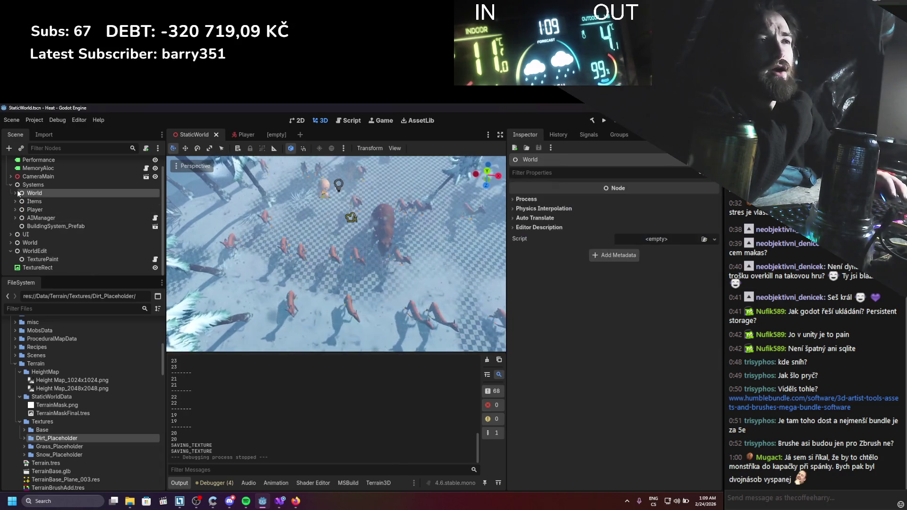
click(20, 201)
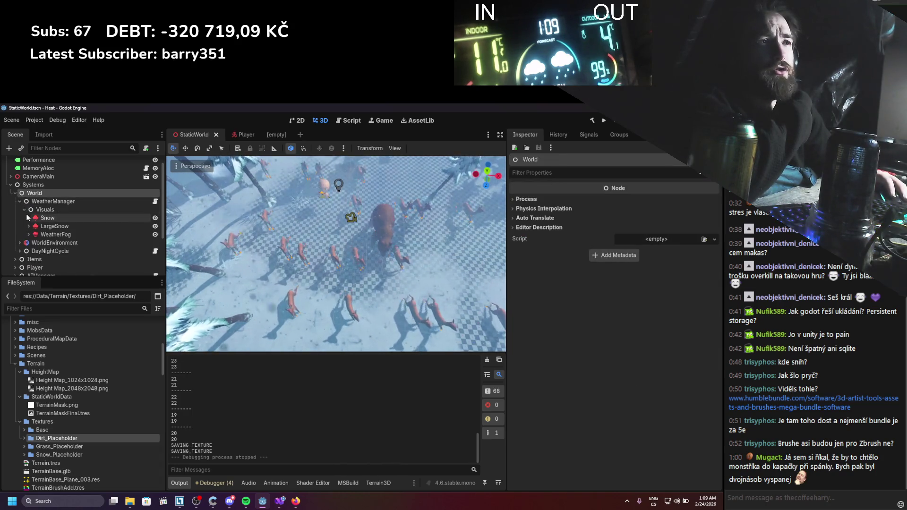
click(156, 235)
click(155, 227)
click(155, 217)
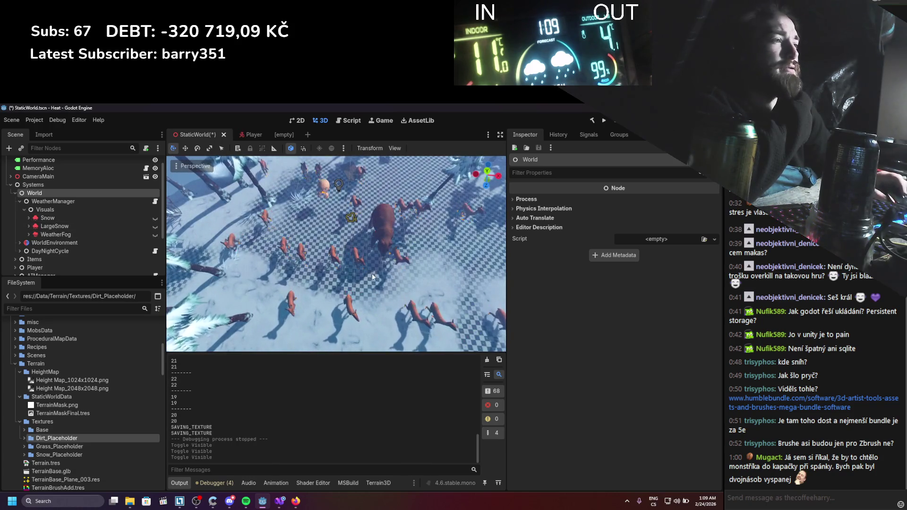
Expand the root-level World node and collapse its SubViewport children
scroll(372, 254, down, 3)
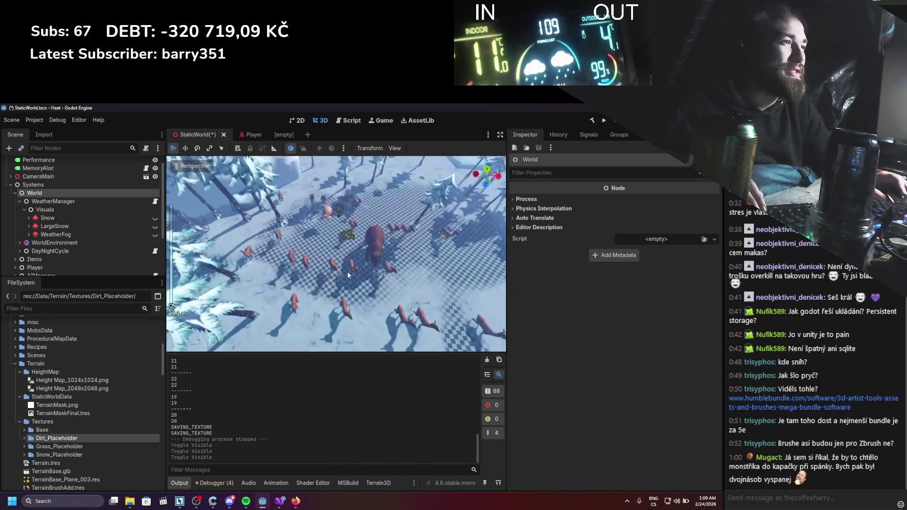
scroll(348, 275, up, 2)
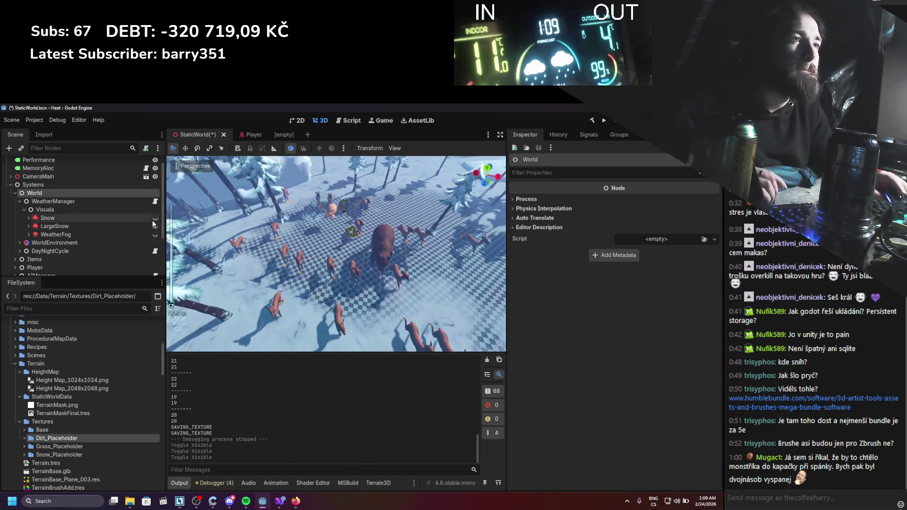
scroll(160, 202, down, 3)
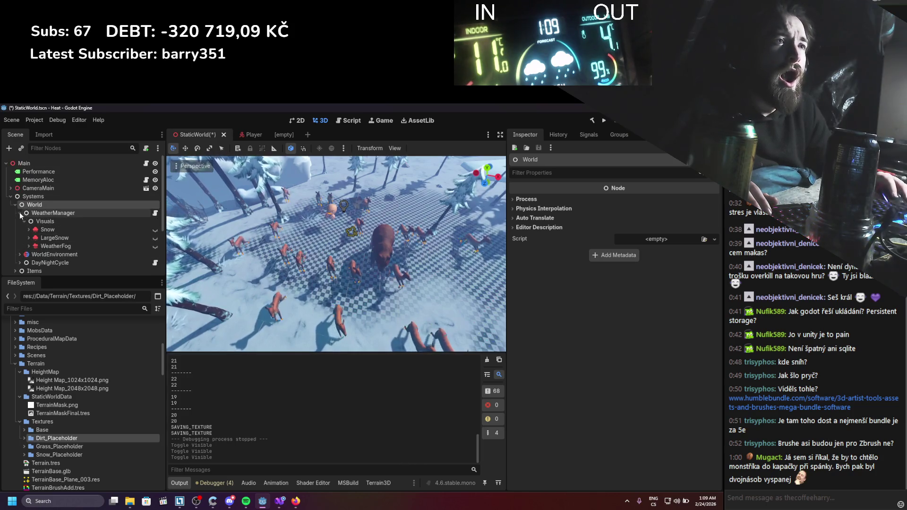
scroll(36, 251, down, 2)
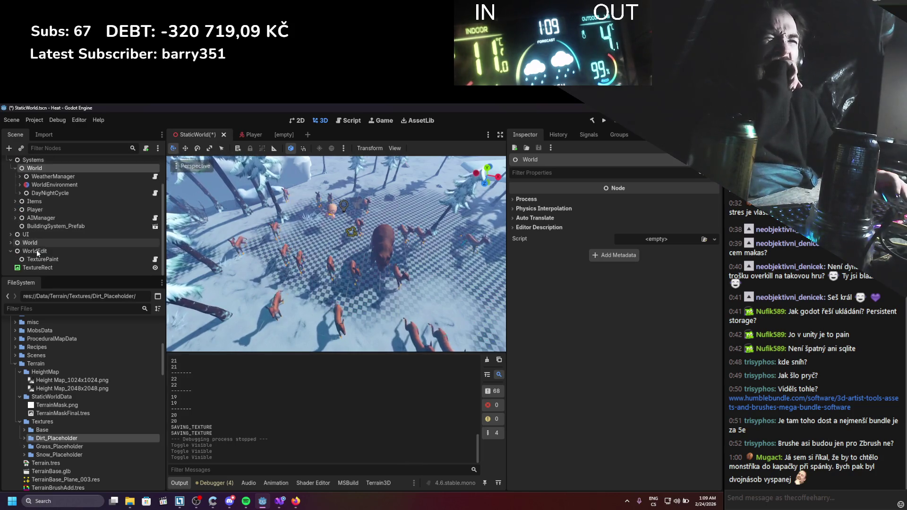
click(10, 243)
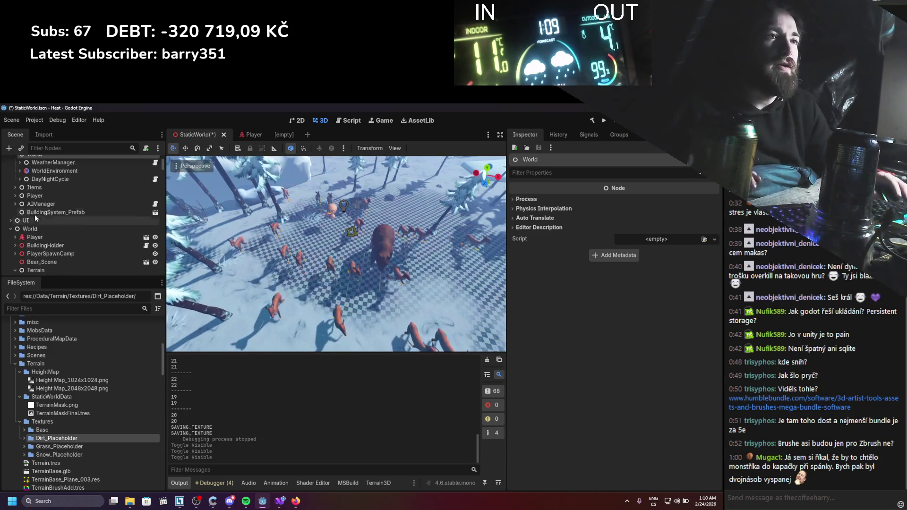
scroll(31, 238, down, 1)
scroll(26, 243, down, 4)
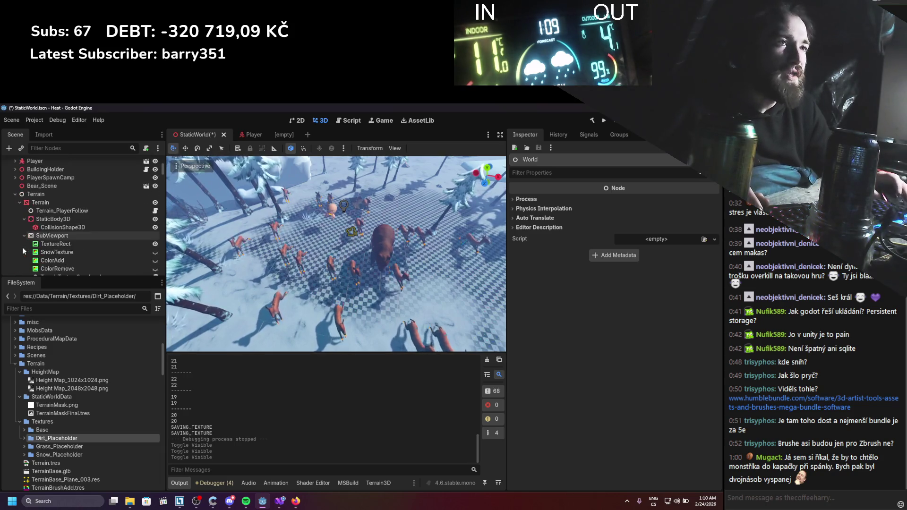
click(24, 235)
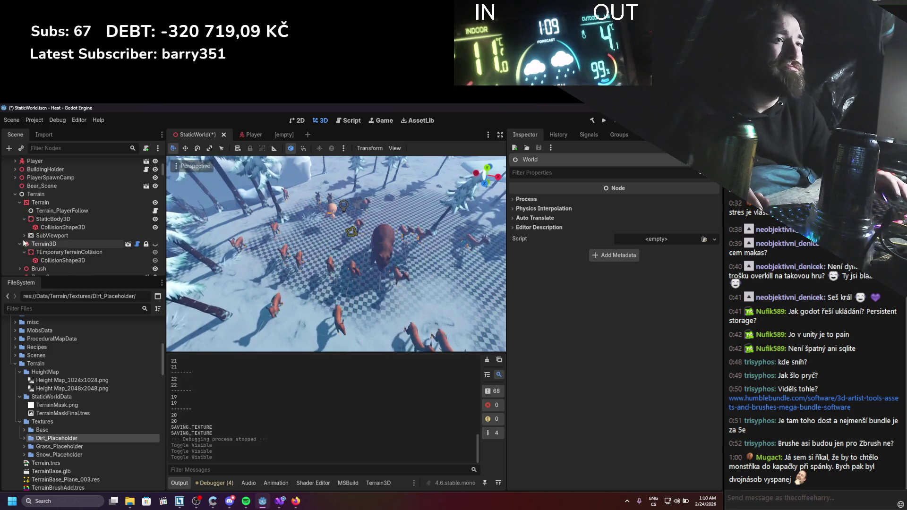
scroll(42, 226, down, 5)
Move all 24 Deer_Scene nodes along the X axis and save the scene
click(47, 209)
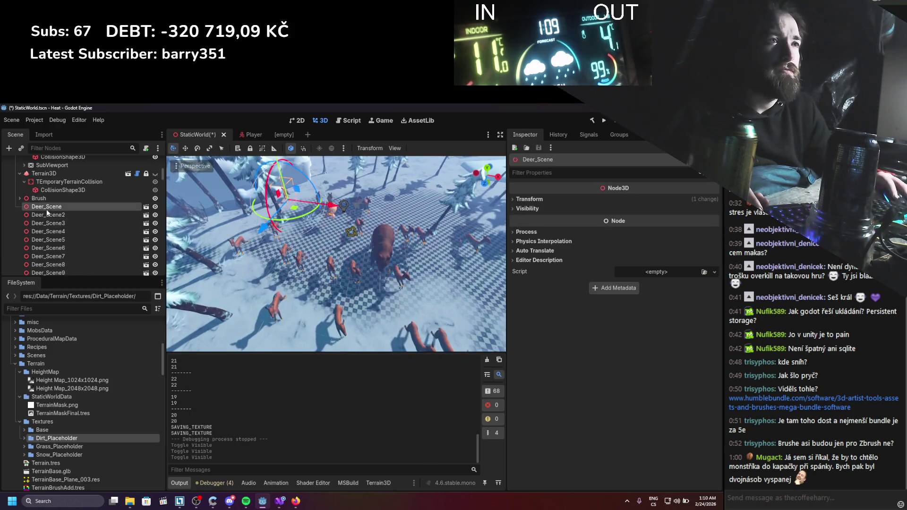
scroll(47, 209, down, 3)
scroll(58, 225, down, 4)
shift+click(91, 215)
scroll(336, 255, up, 3)
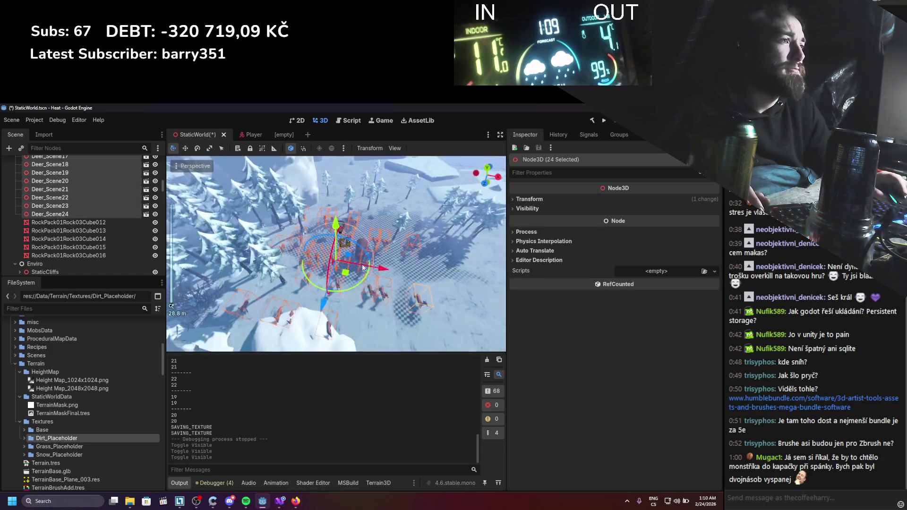
drag(378, 267, 449, 283)
scroll(345, 254, up, 3)
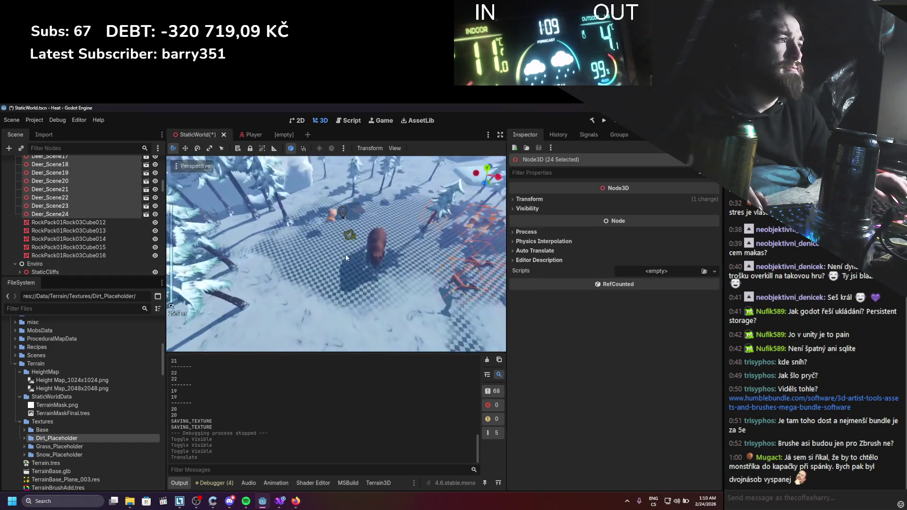
key(ctrl+s)
Move the bear along X to 503.379 and save StaticWorld
scroll(373, 233, up, 5)
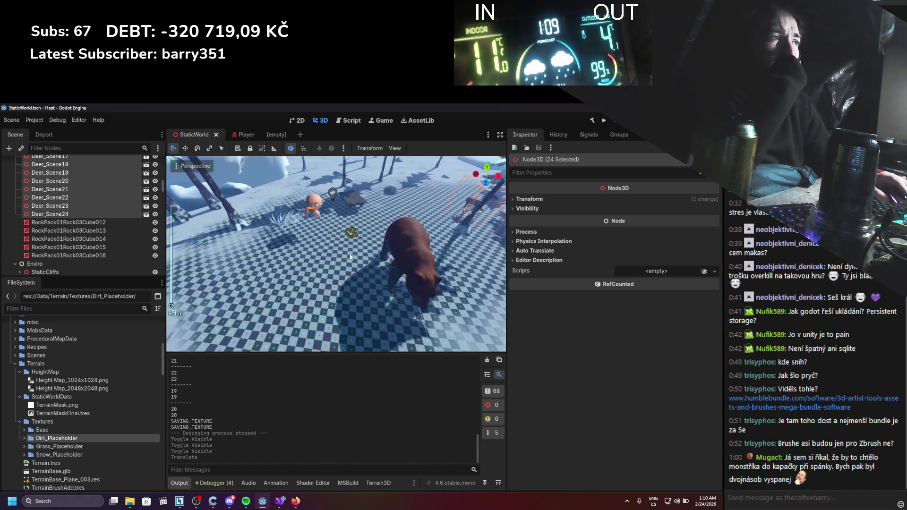
click(426, 253)
scroll(427, 254, down, 9)
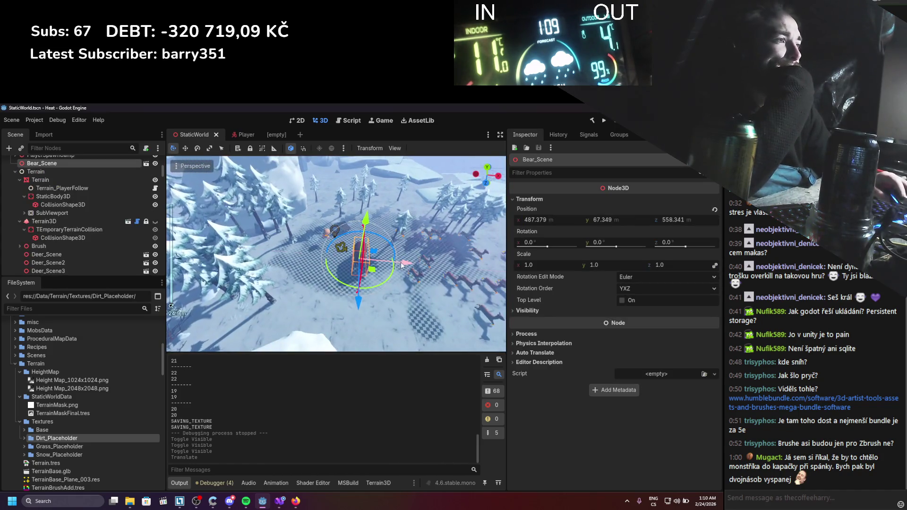
drag(387, 273, 496, 276)
scroll(370, 274, up, 5)
key(ctrl+s)
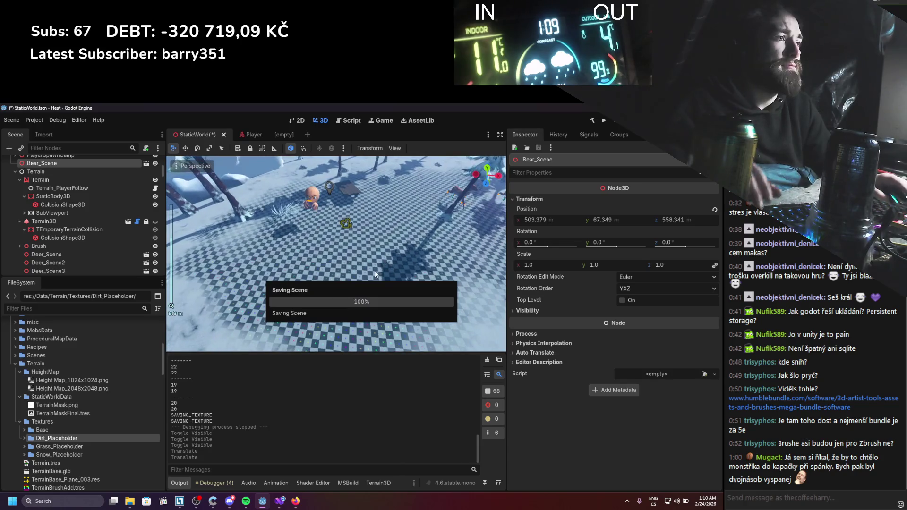
scroll(362, 263, up, 2)
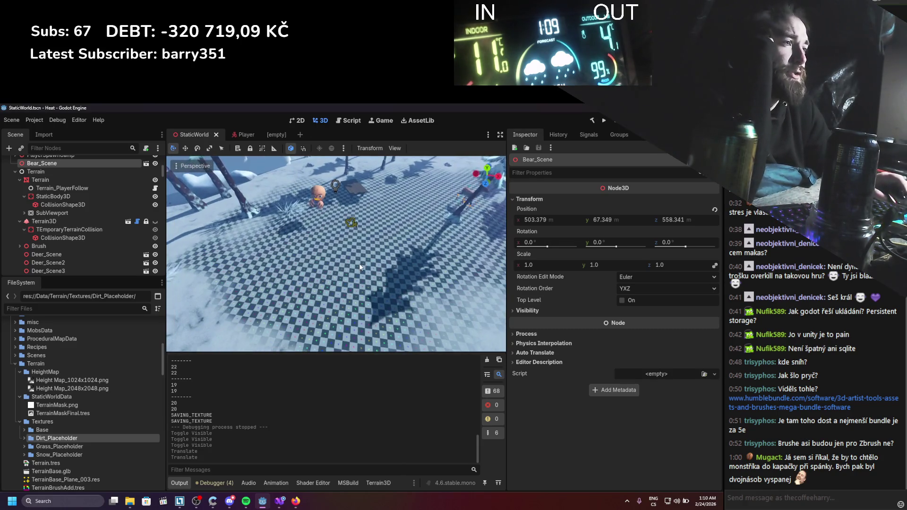
drag(356, 273, 355, 268)
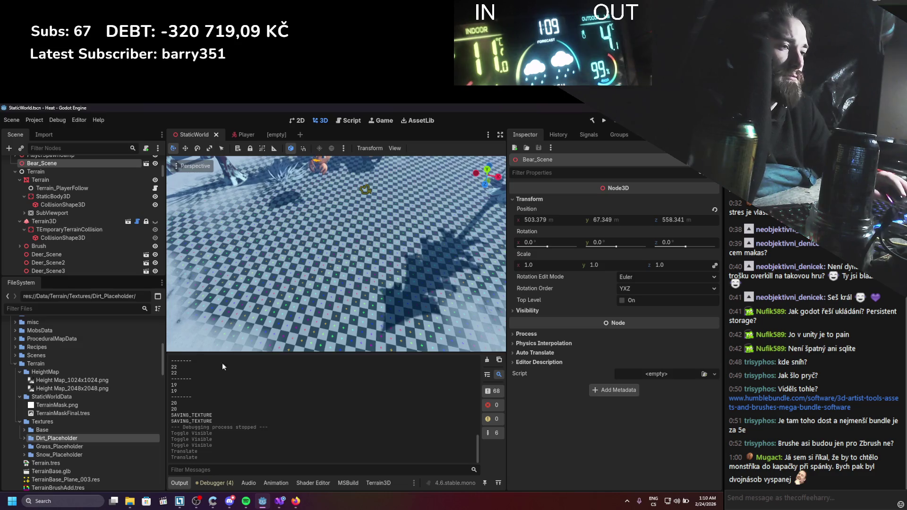
Open TerrainDynamicSnow.gdshader in the Shader Editor, widening the file list and narrowing the Inspector
click(313, 483)
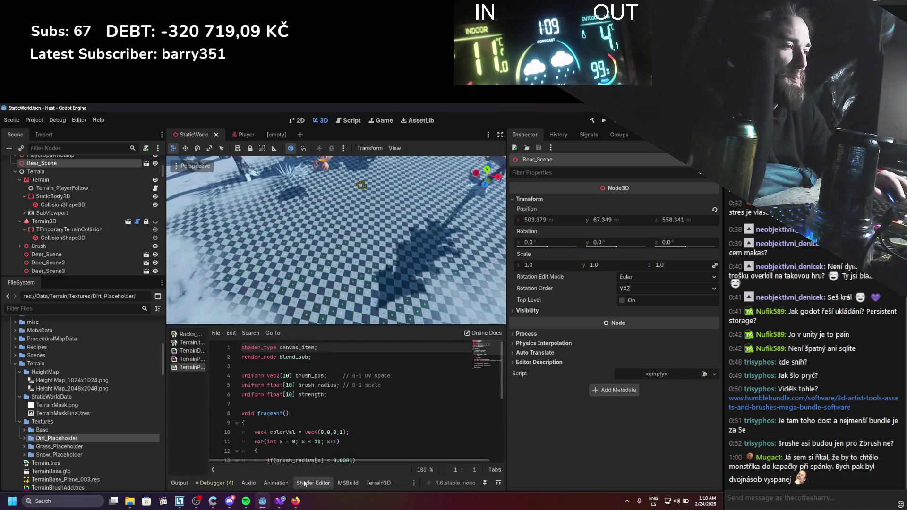
scroll(343, 402, down, 3)
scroll(331, 343, up, 3)
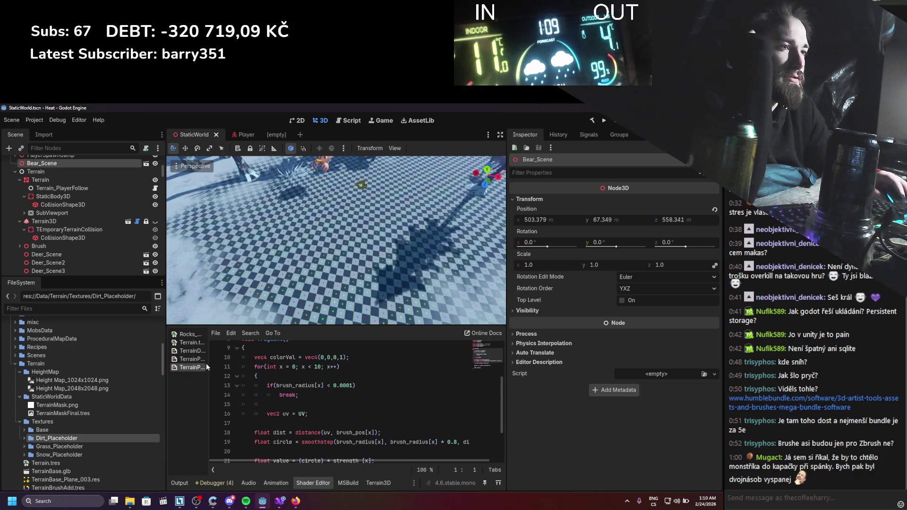
mouse_move(207, 363)
mouse_down()
mouse_move(284, 360)
mouse_move(258, 359)
mouse_up()
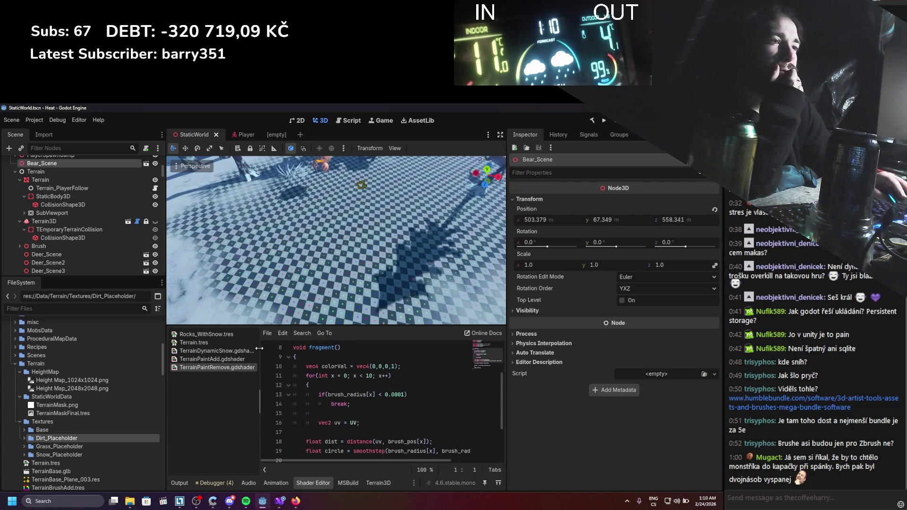
click(225, 352)
drag(506, 393, 596, 392)
scroll(384, 414, down, 12)
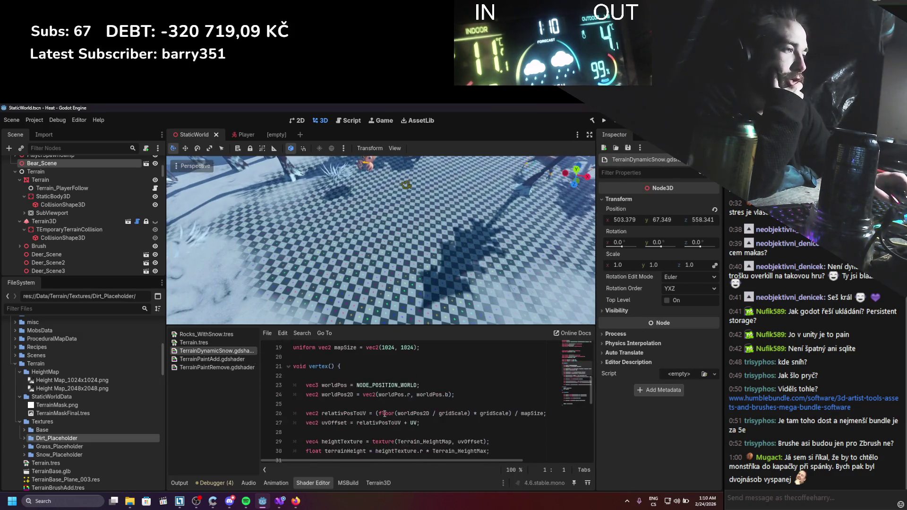
scroll(385, 414, up, 2)
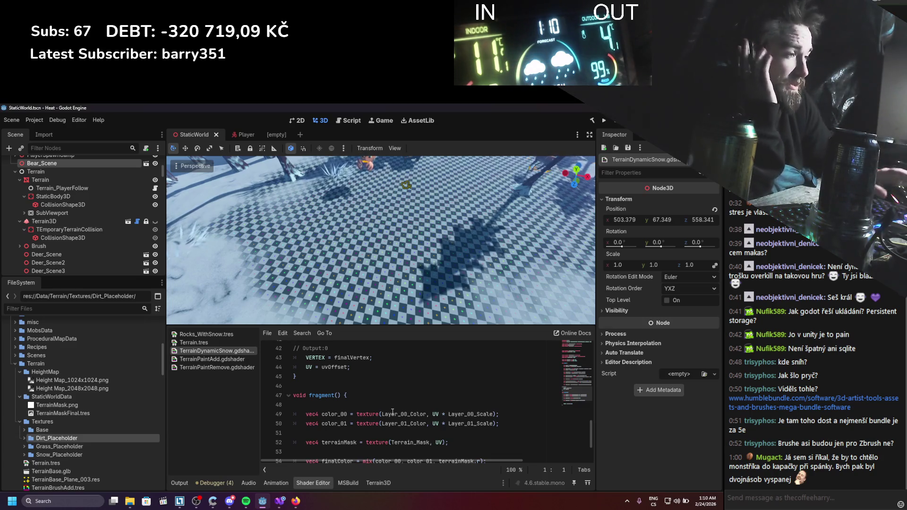
scroll(393, 412, up, 14)
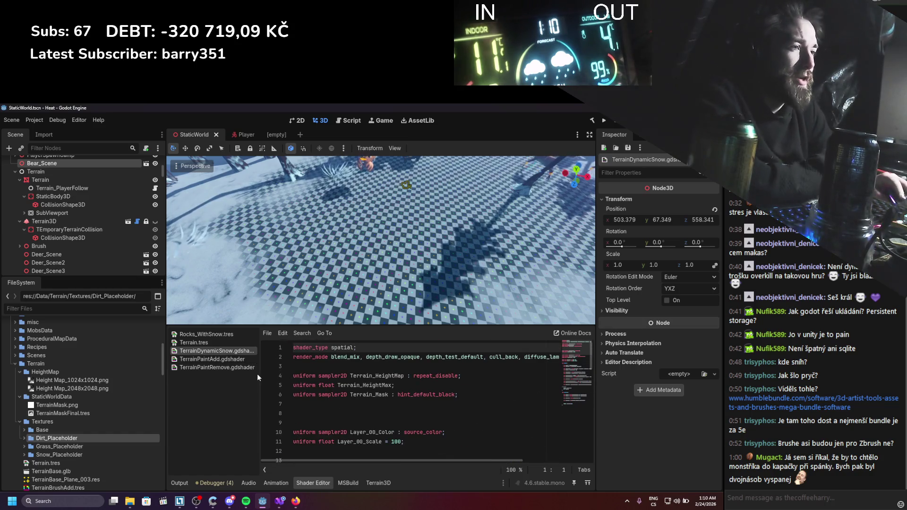
Narrow the shader file list and select the three Layer_01 uniform lines
drag(260, 376, 195, 387)
scroll(319, 405, down, 2)
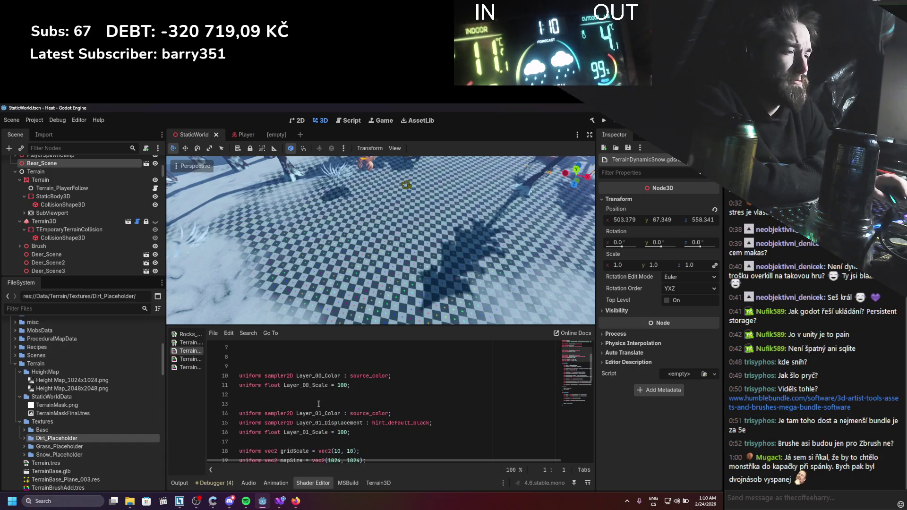
scroll(319, 404, up, 2)
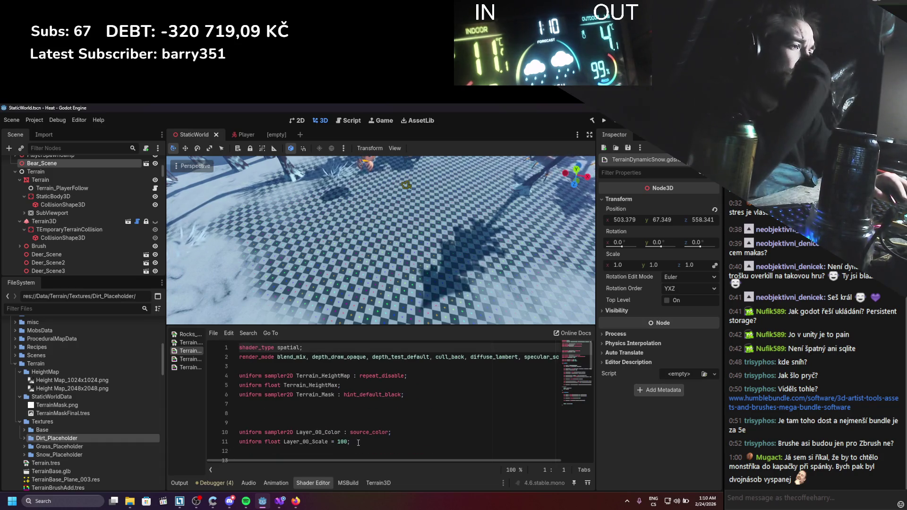
click(316, 415)
scroll(321, 414, down, 1)
scroll(321, 414, down, 1)
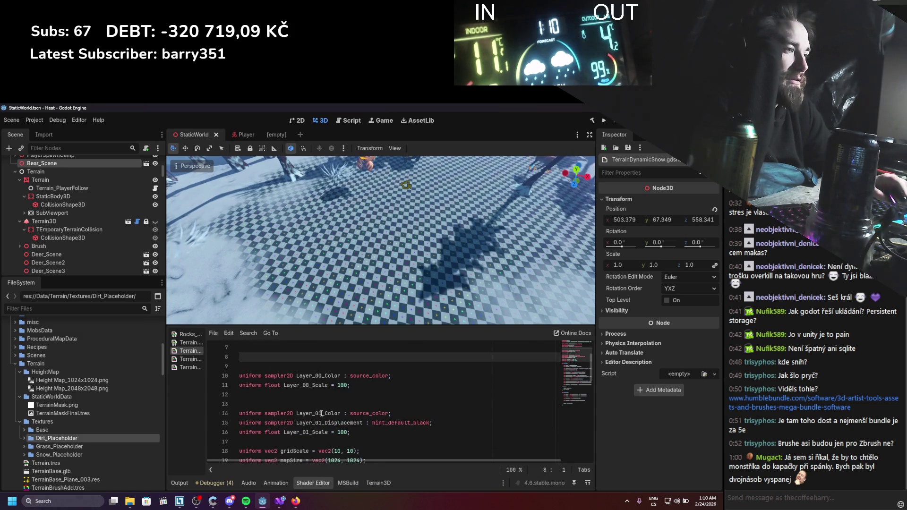
drag(361, 438, 282, 418)
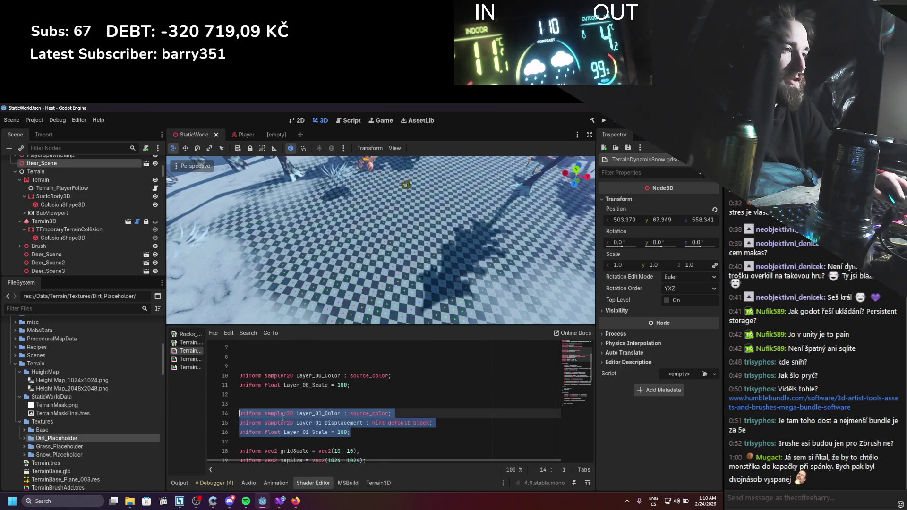
click(324, 423)
mouse_move(350, 433)
mouse_down()
mouse_move(284, 432)
mouse_move(229, 414)
mouse_up()
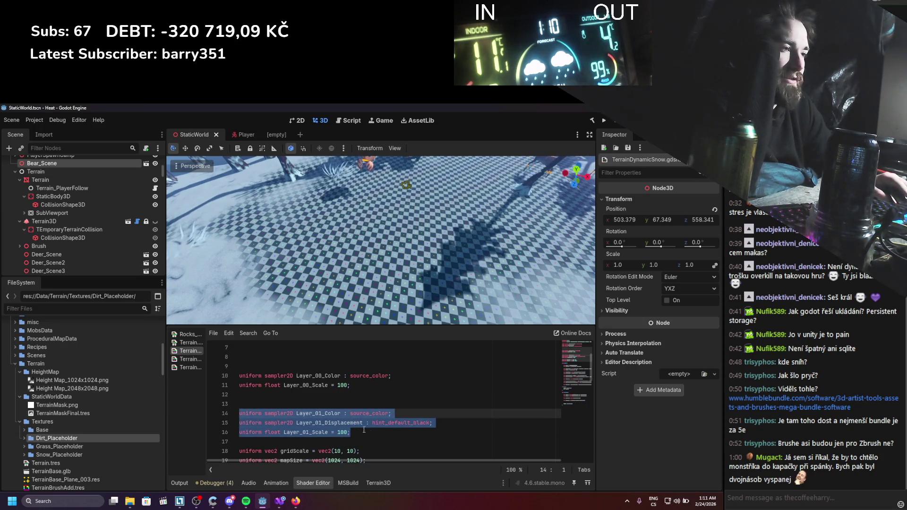
click(377, 437)
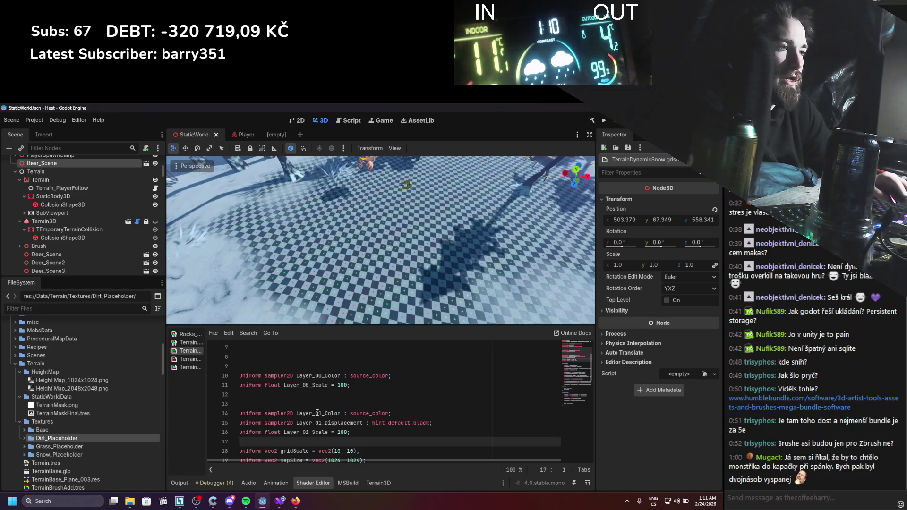
drag(351, 431, 240, 414)
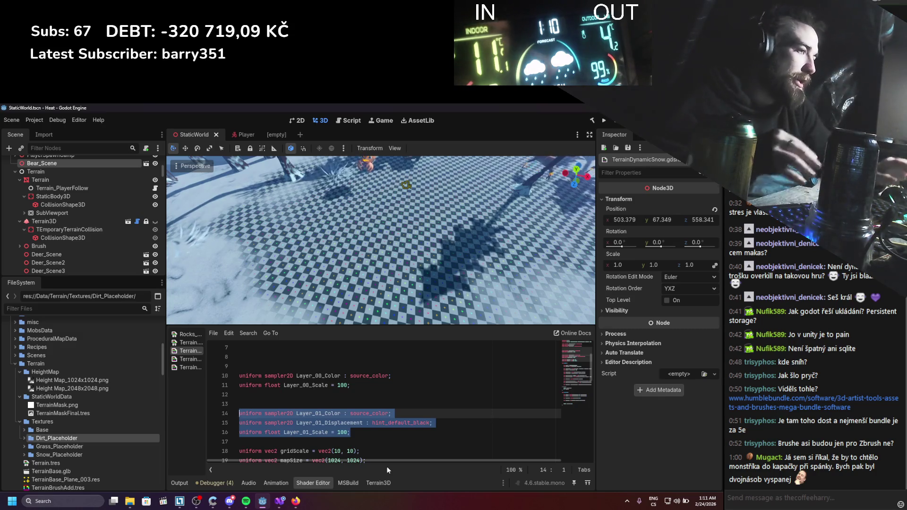
Duplicate the Layer_01 uniforms as Layer_02 and Layer_03, then save
click(357, 432)
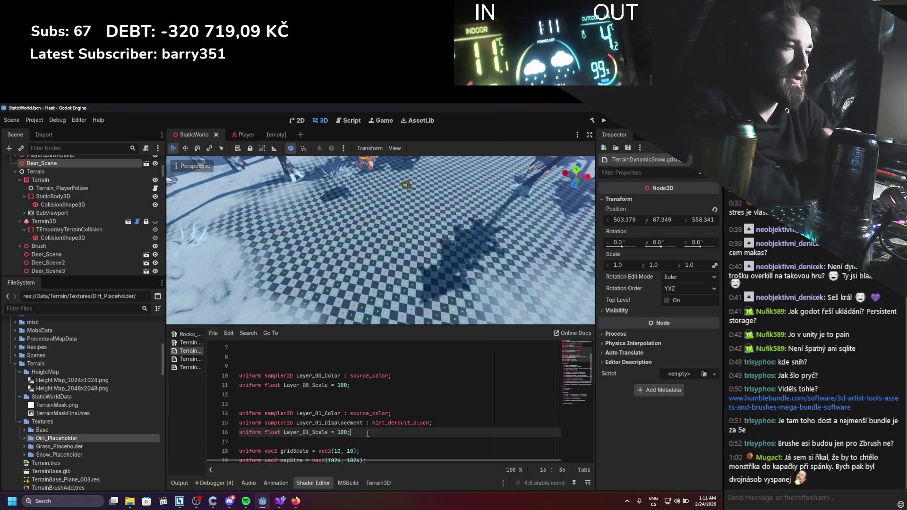
key(shift+Up)
key(shift+Up)
key(shift+Home)
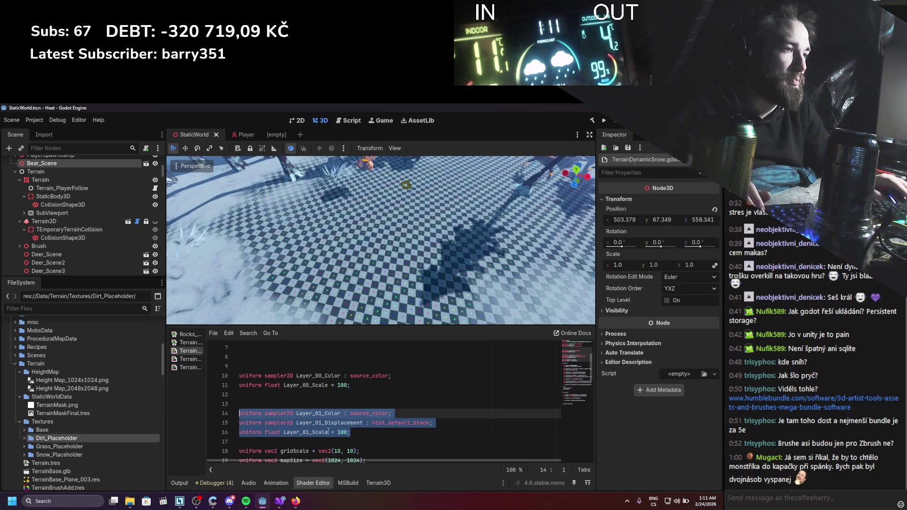
key(ctrl+v)
key(ctrl+s)
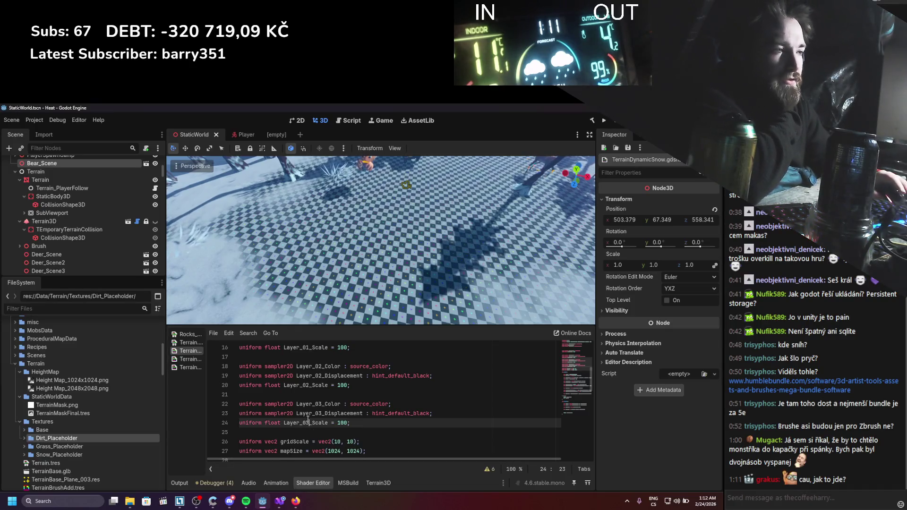
Review the TerrainDynamicSnow fragment code and highlight every use of terrainMask
scroll(369, 287, up, 3)
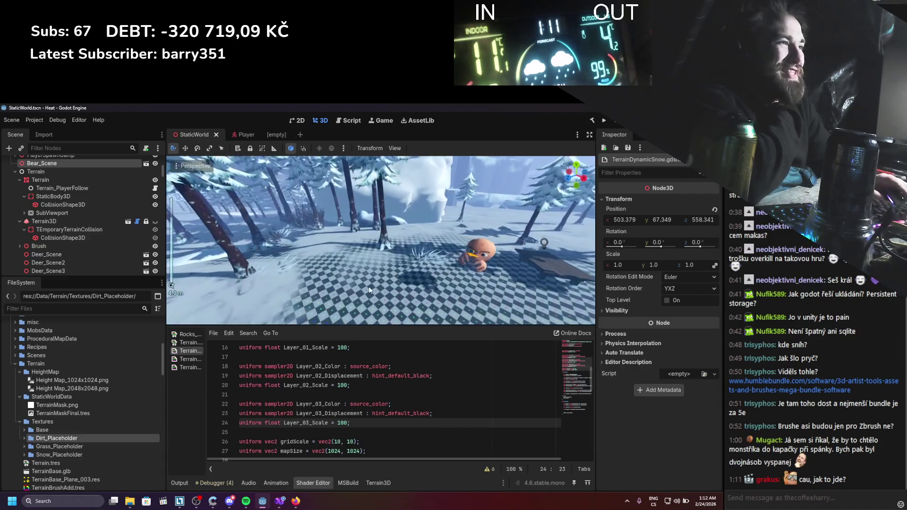
scroll(369, 286, down, 3)
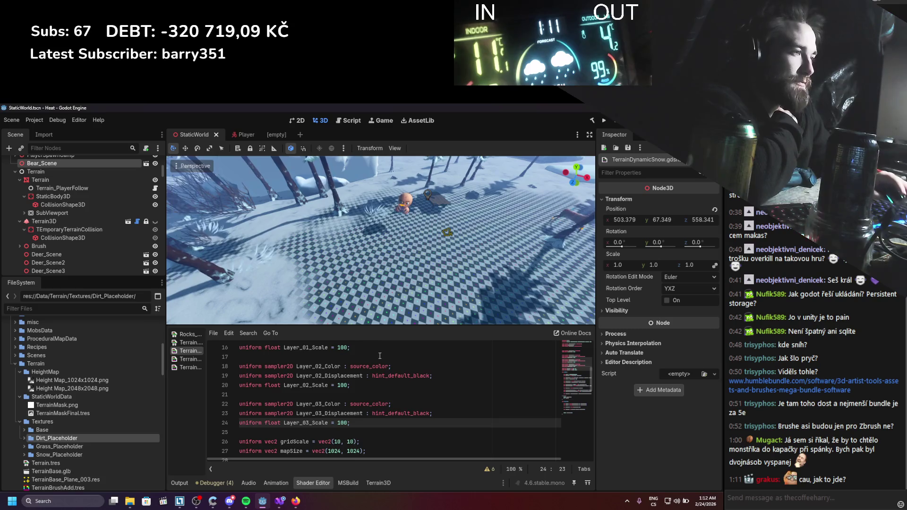
scroll(379, 355, up, 2)
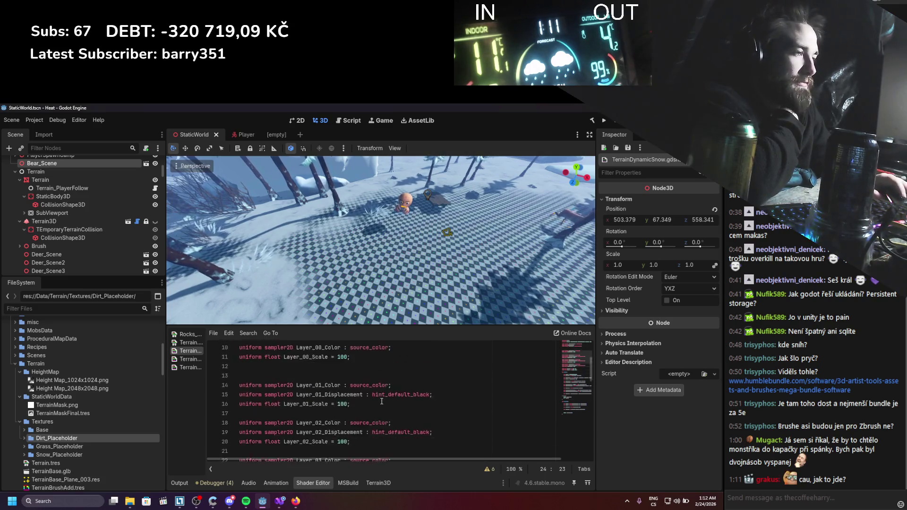
scroll(382, 402, down, 6)
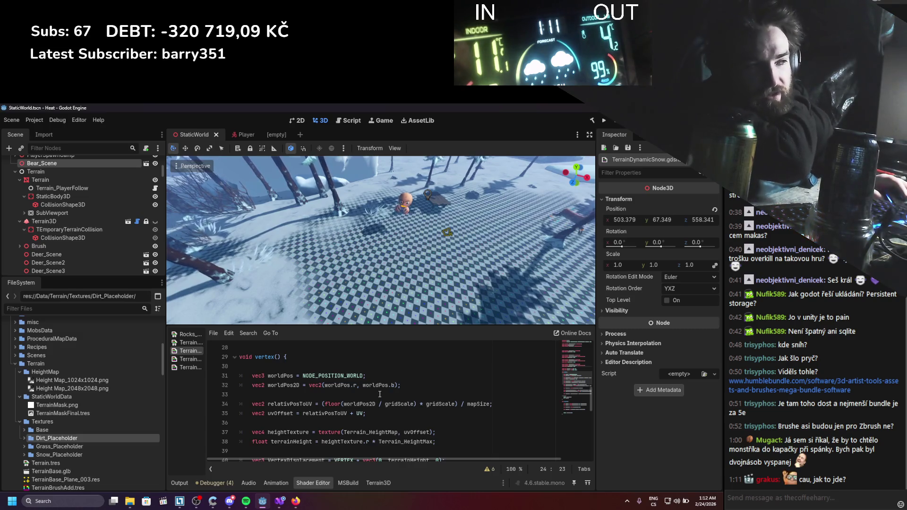
scroll(379, 394, down, 1)
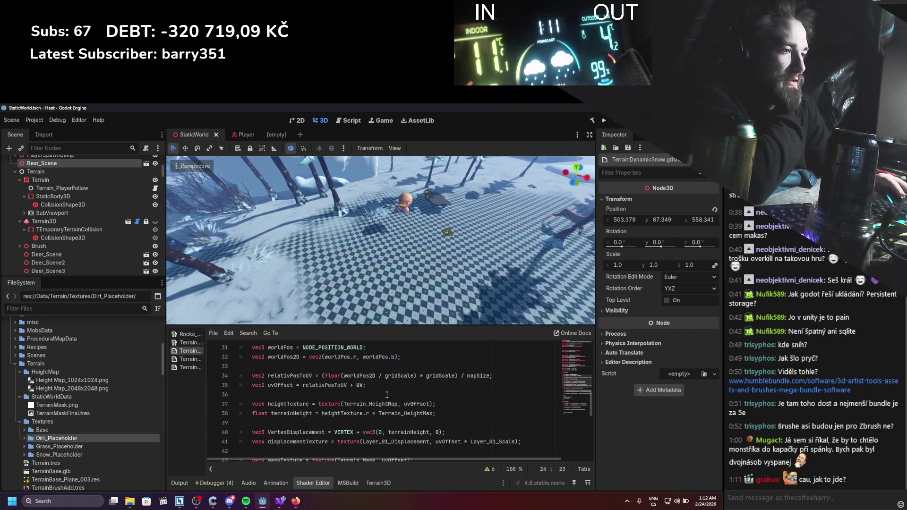
scroll(353, 425, down, 4)
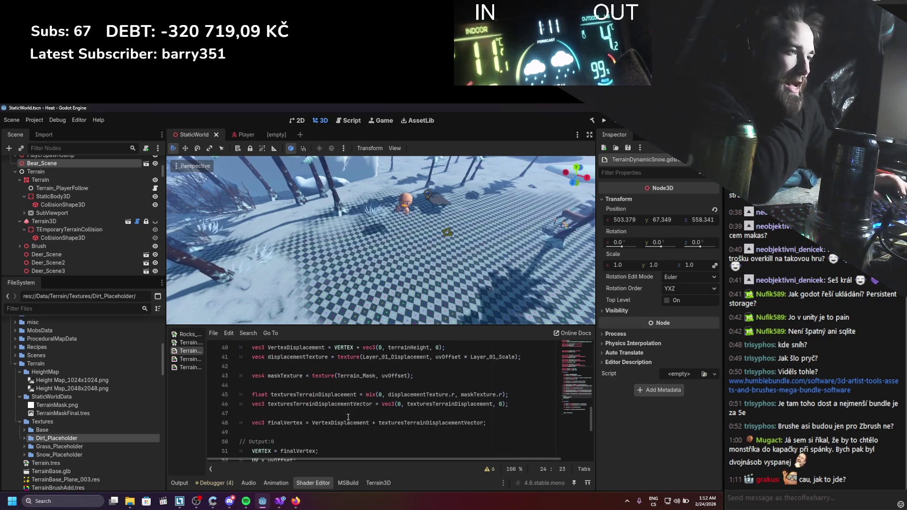
scroll(348, 417, down, 1)
scroll(351, 384, up, 5)
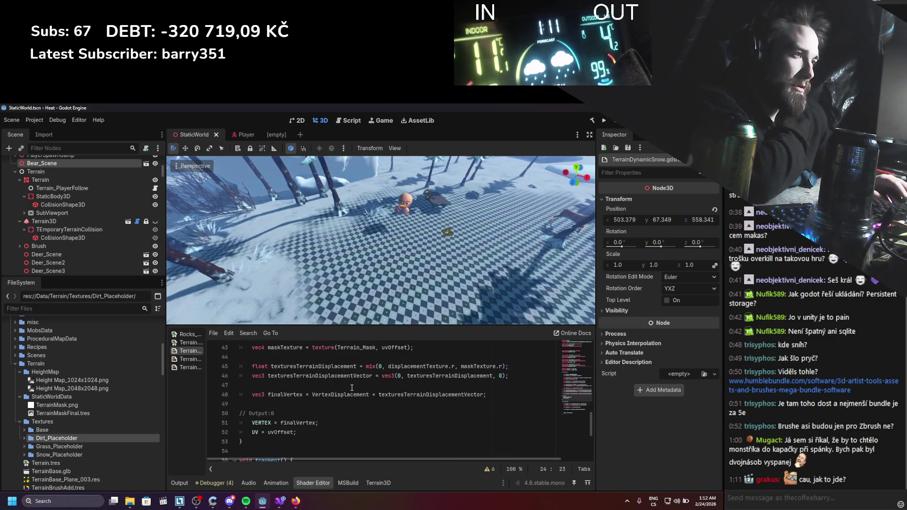
scroll(355, 388, down, 2)
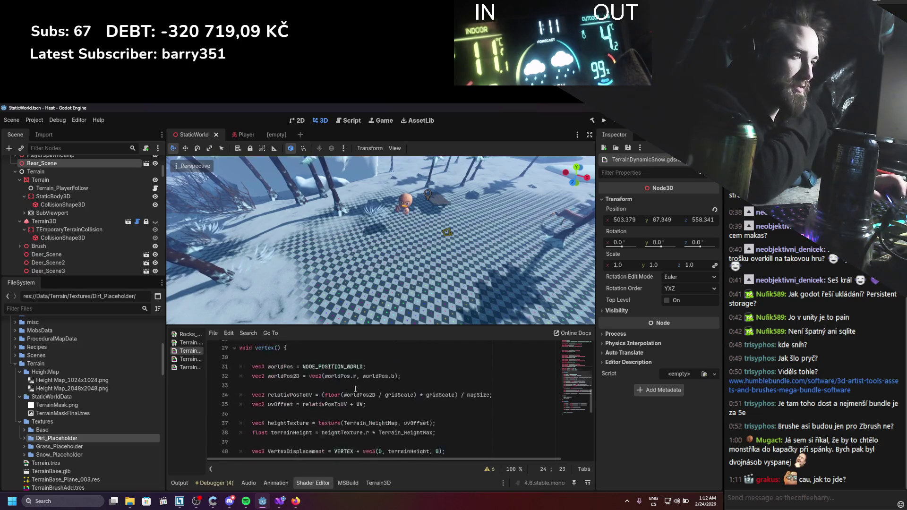
scroll(355, 389, up, 2)
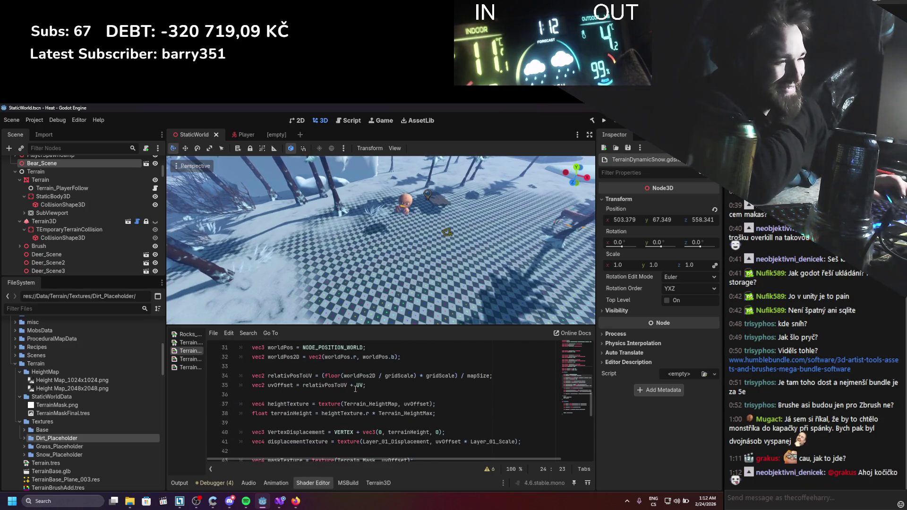
scroll(355, 389, down, 2)
scroll(353, 392, up, 3)
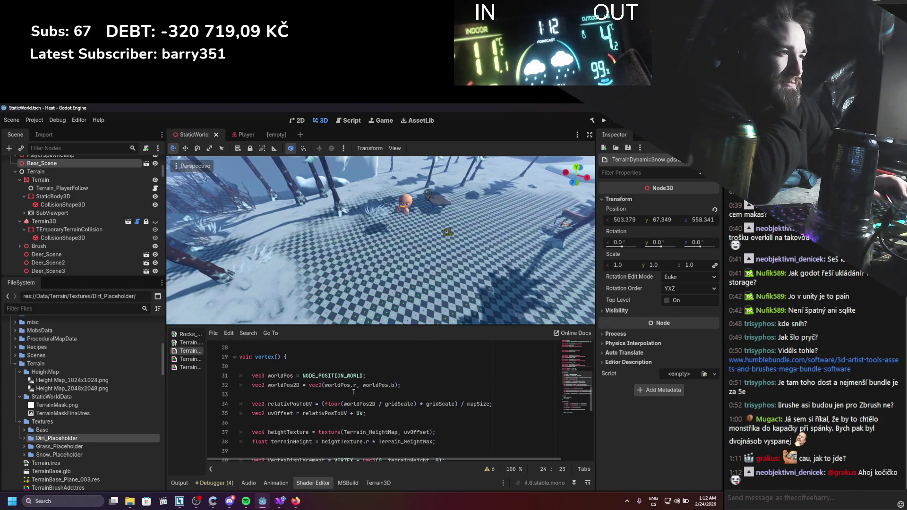
scroll(350, 392, down, 8)
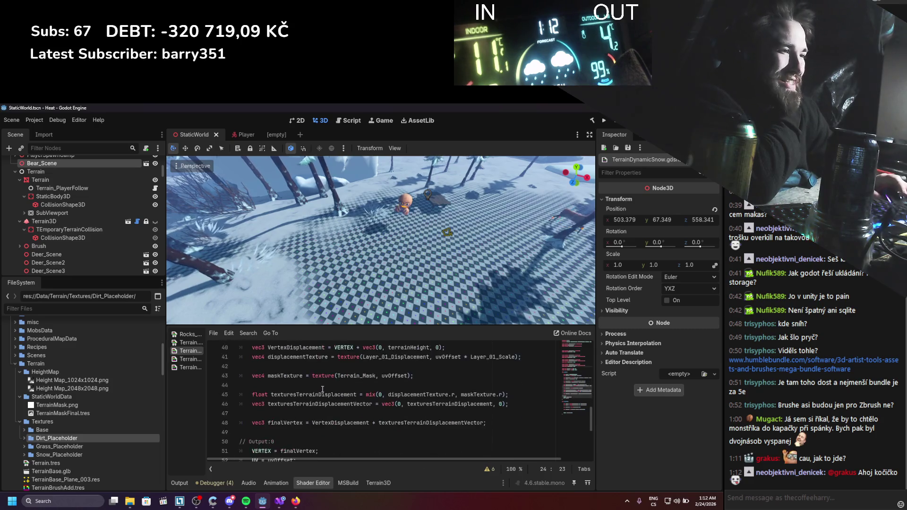
scroll(323, 388, down, 1)
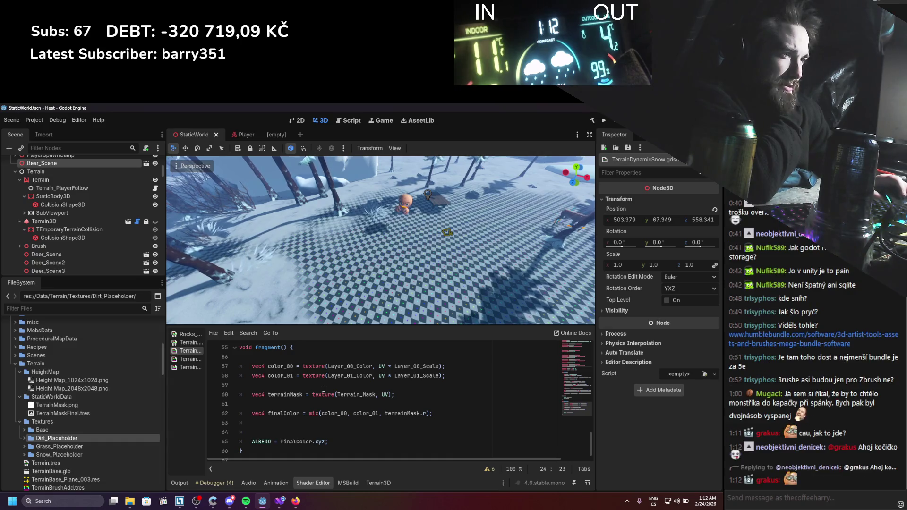
double_click(288, 395)
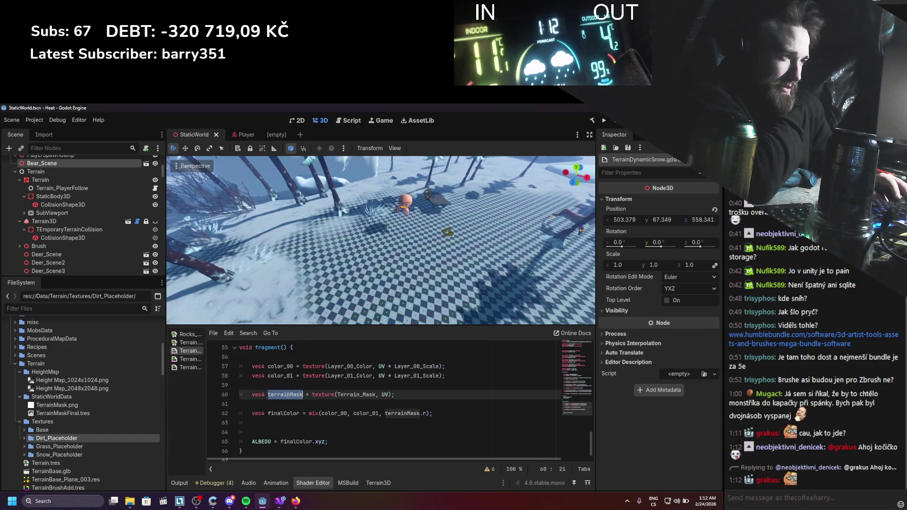
Bring up the Windows taskbar search to find another app
scroll(337, 421, down, 1)
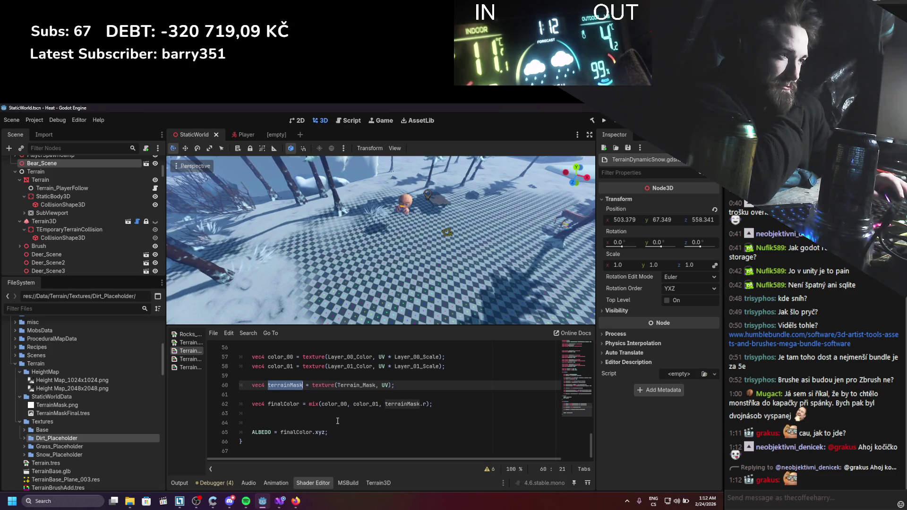
scroll(308, 409, up, 2)
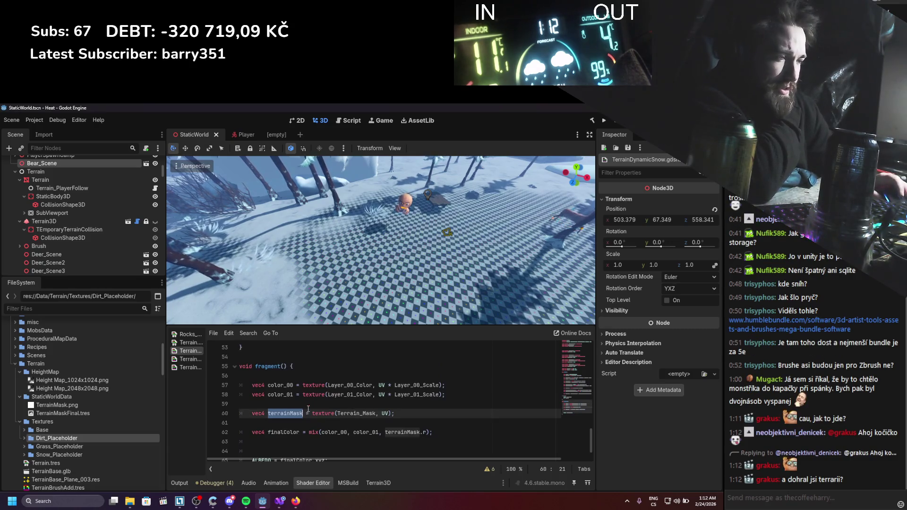
scroll(309, 410, down, 3)
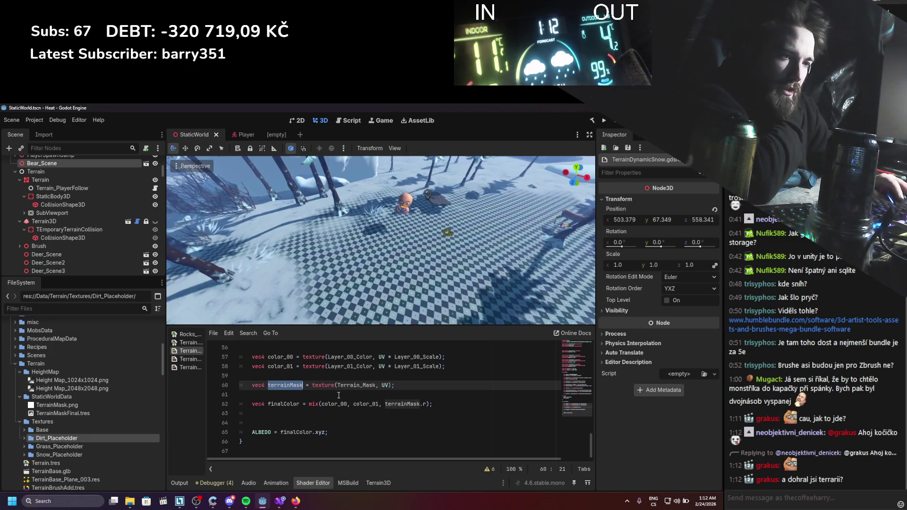
click(99, 500)
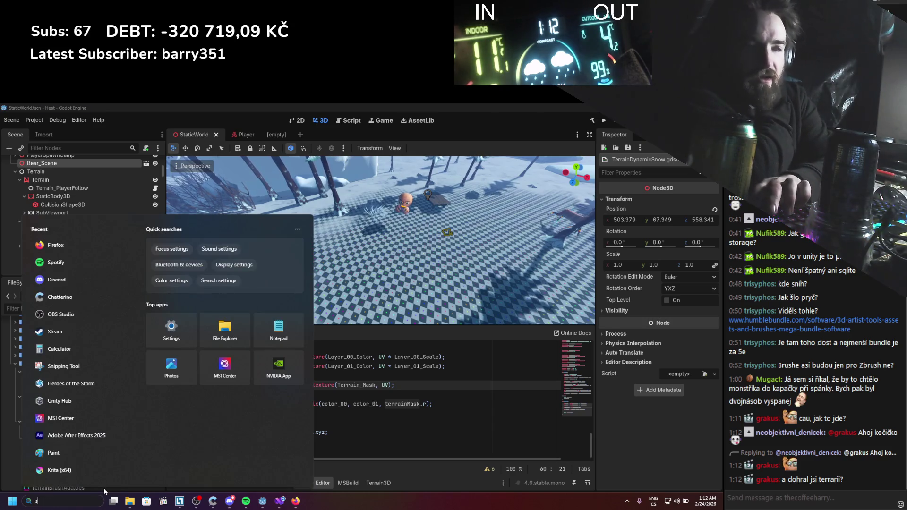
Launch Steam from Windows search and dismiss its startup dialog
text(steam)
key(Return)
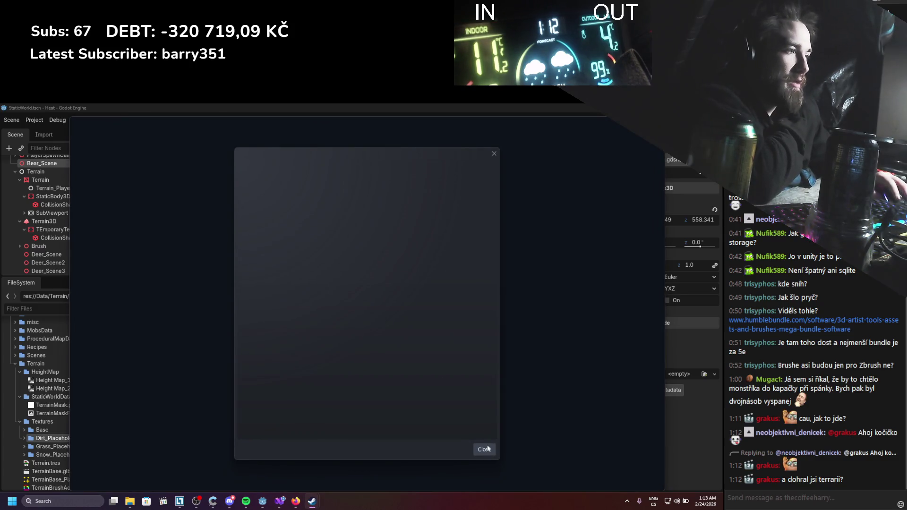
click(488, 448)
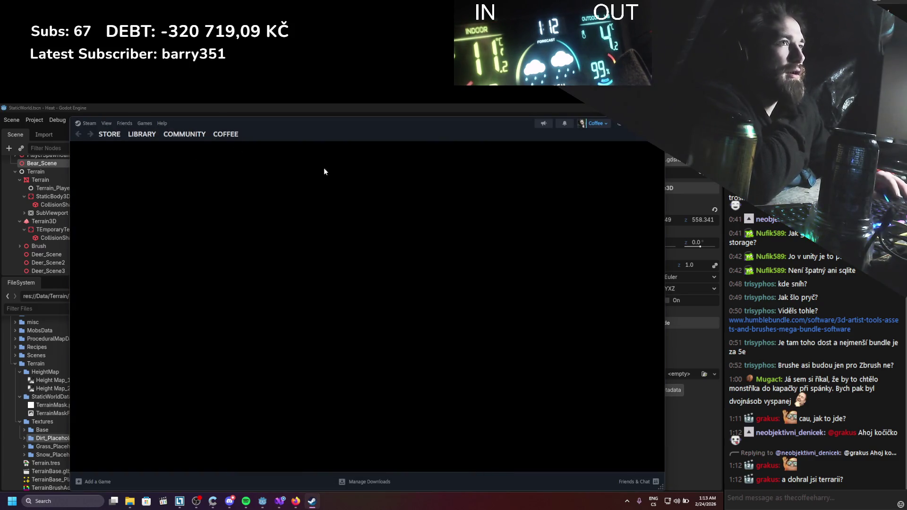
Pause the Counter-Strike 2 download, then open Terraria's page in the library
click(147, 136)
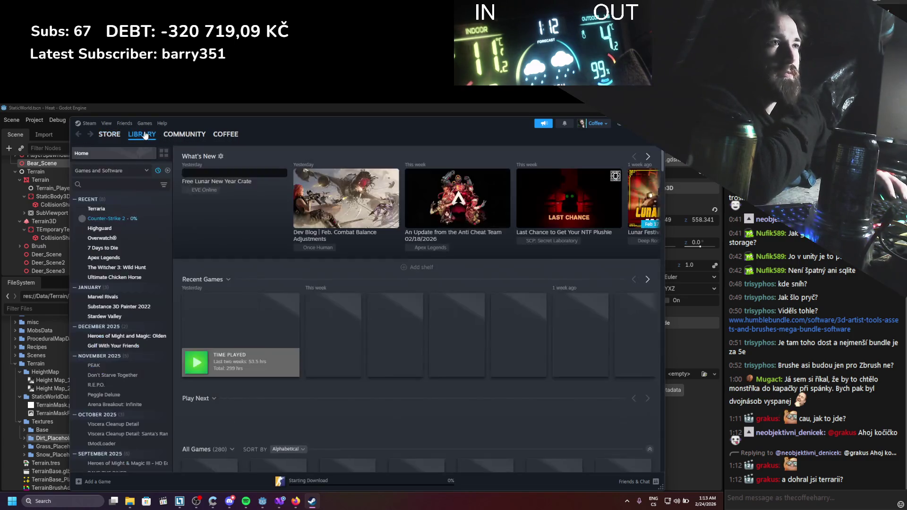
click(377, 488)
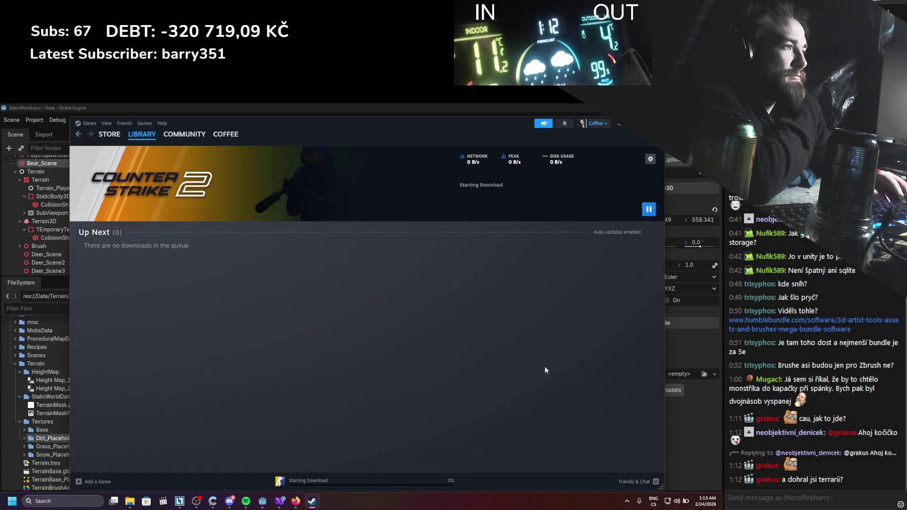
click(649, 209)
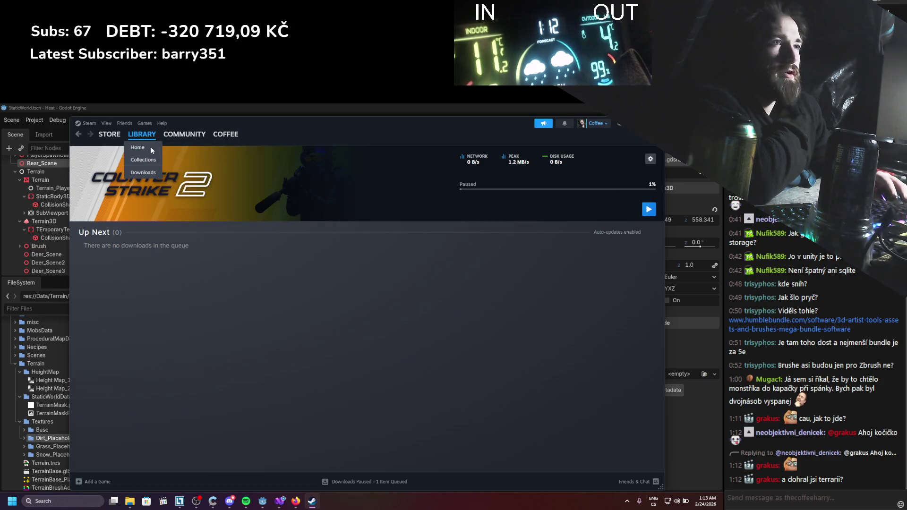
click(150, 146)
click(96, 208)
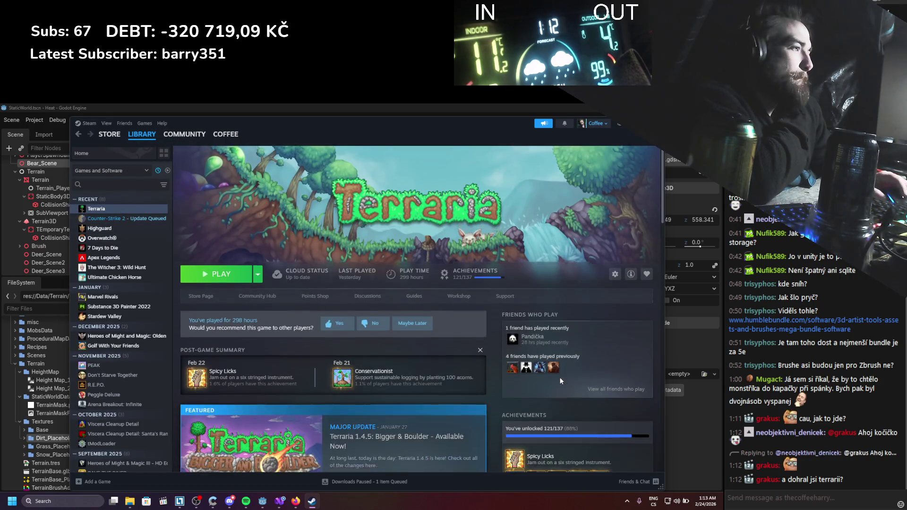
Show Terraria's full achievements list and scroll through it
scroll(567, 390, down, 4)
click(598, 400)
drag(575, 241, 581, 463)
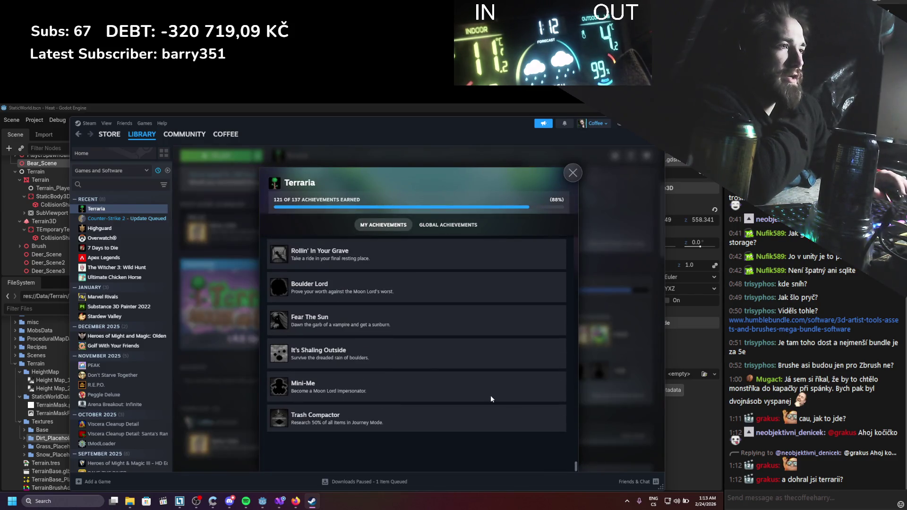
scroll(364, 364, up, 8)
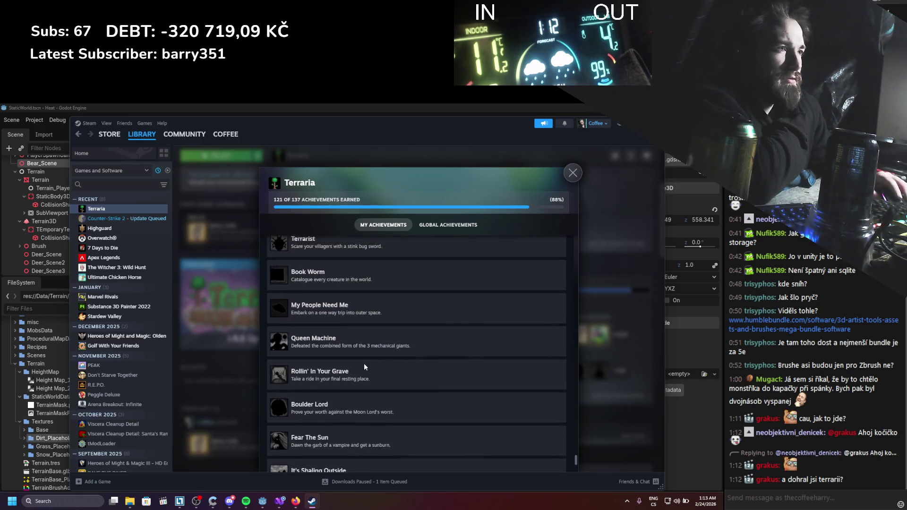
scroll(364, 364, up, 3)
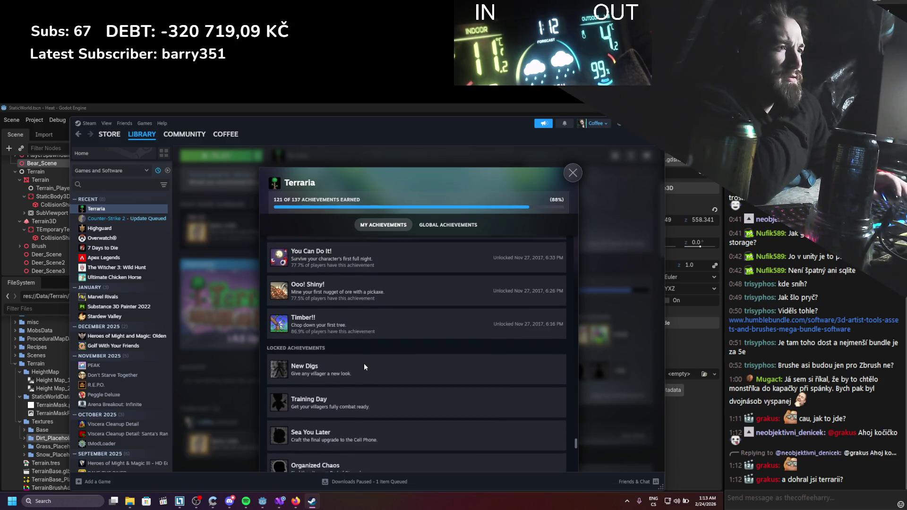
scroll(364, 363, down, 5)
scroll(358, 361, down, 5)
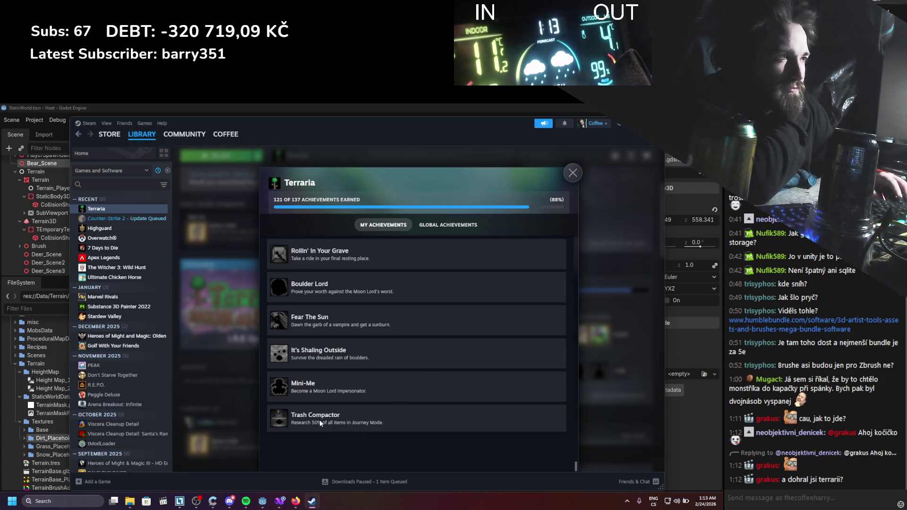
scroll(322, 416, up, 3)
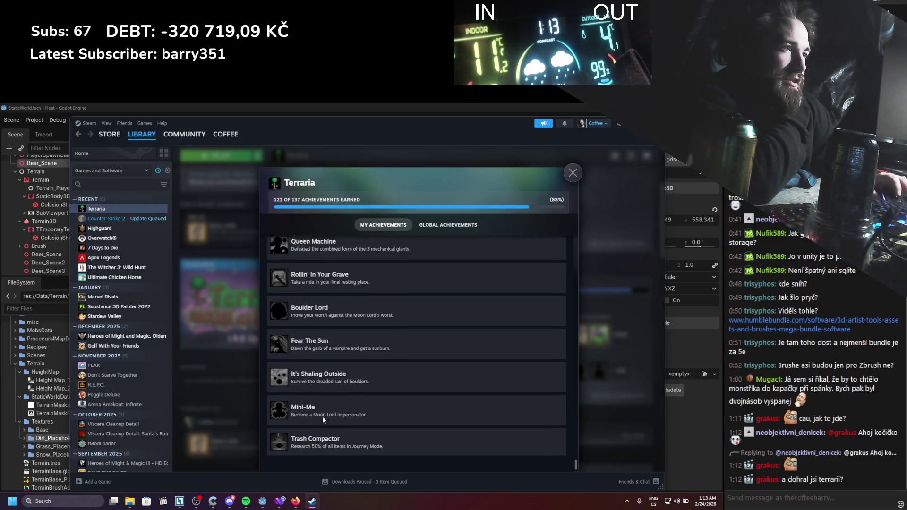
scroll(323, 415, down, 3)
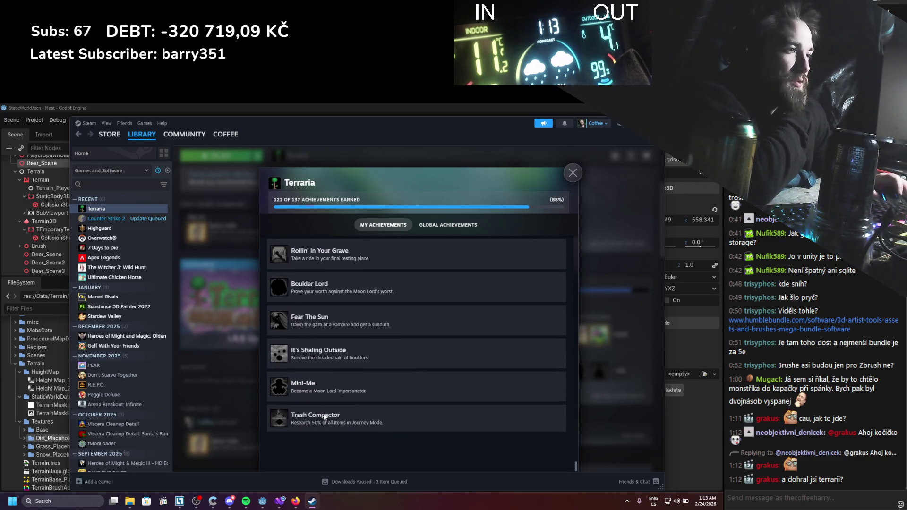
scroll(316, 418, up, 1)
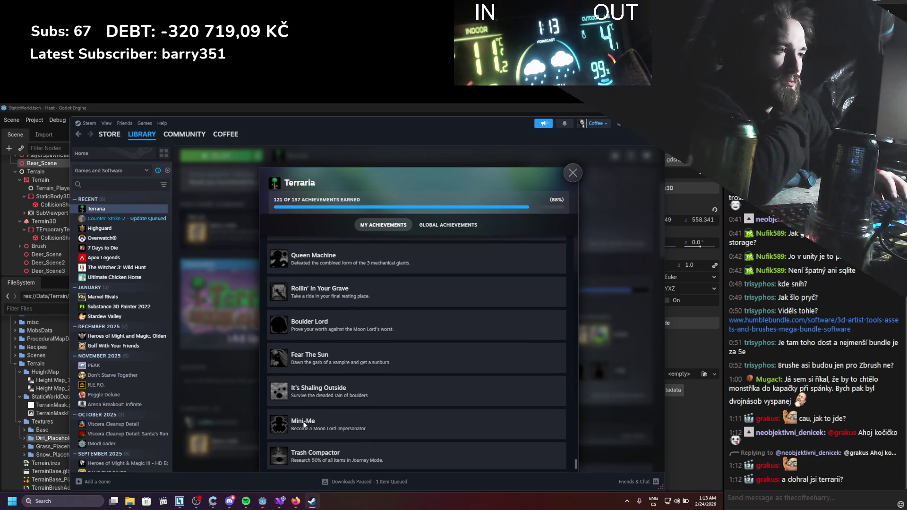
scroll(305, 424, up, 1)
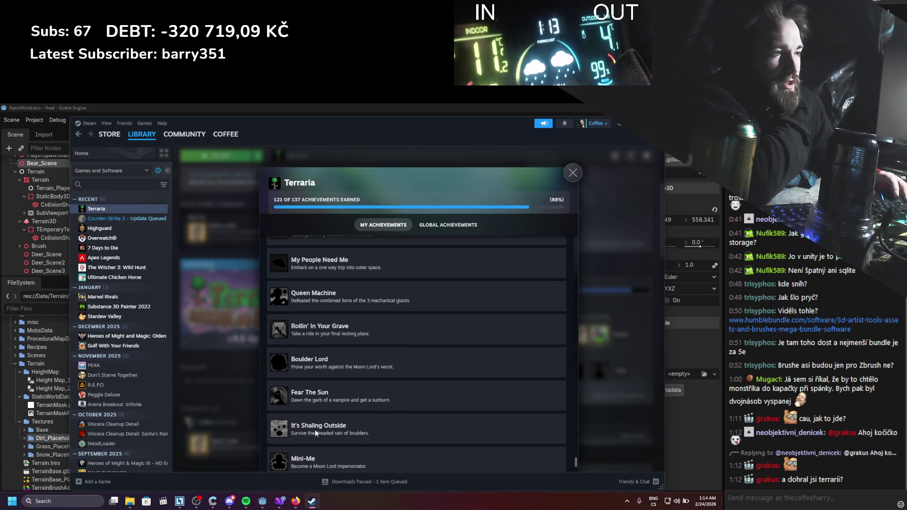
scroll(315, 430, up, 1)
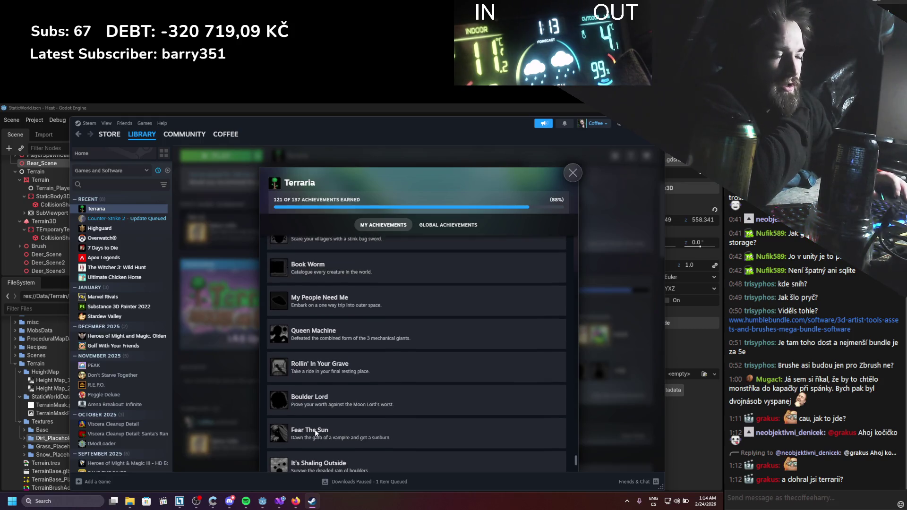
scroll(314, 430, down, 2)
scroll(322, 388, down, 1)
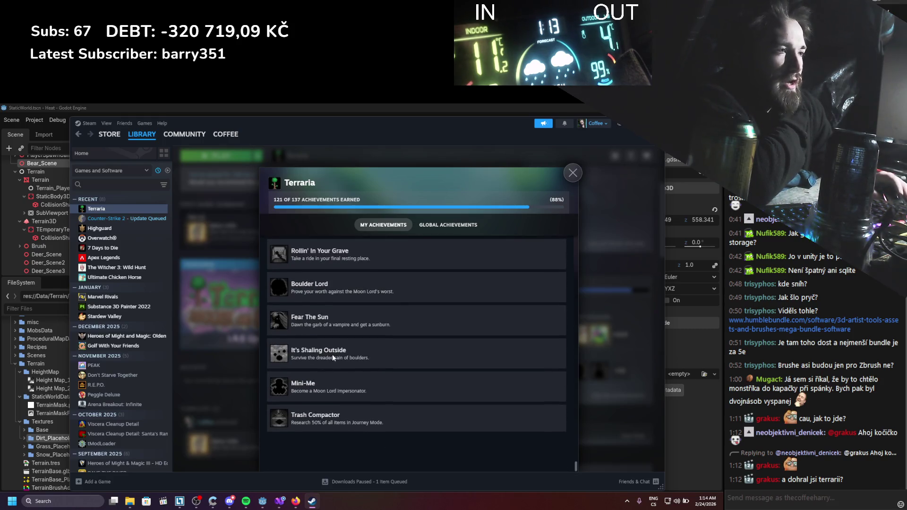
scroll(319, 375, up, 2)
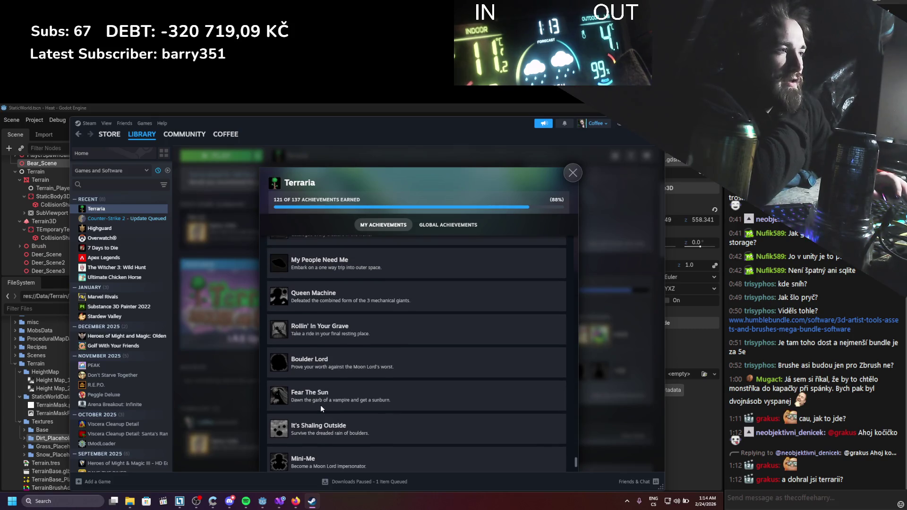
scroll(321, 404, up, 1)
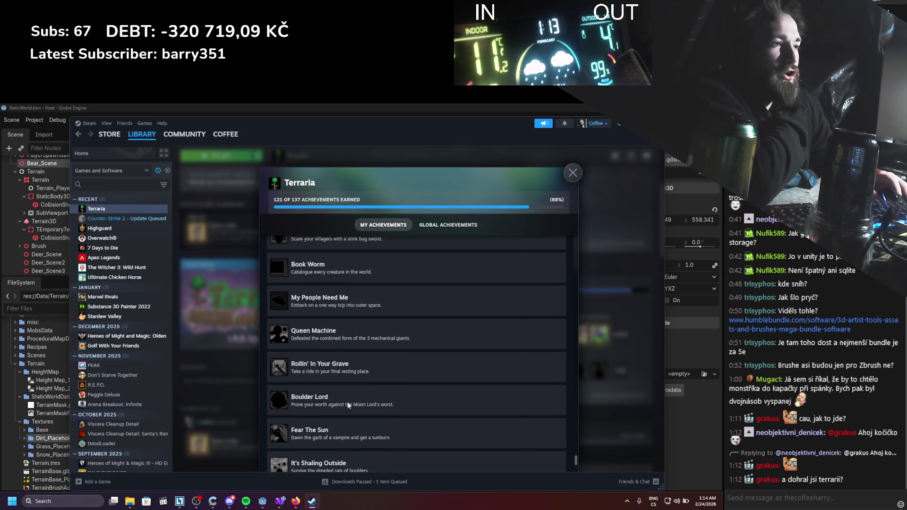
scroll(331, 410, up, 1)
scroll(333, 421, up, 1)
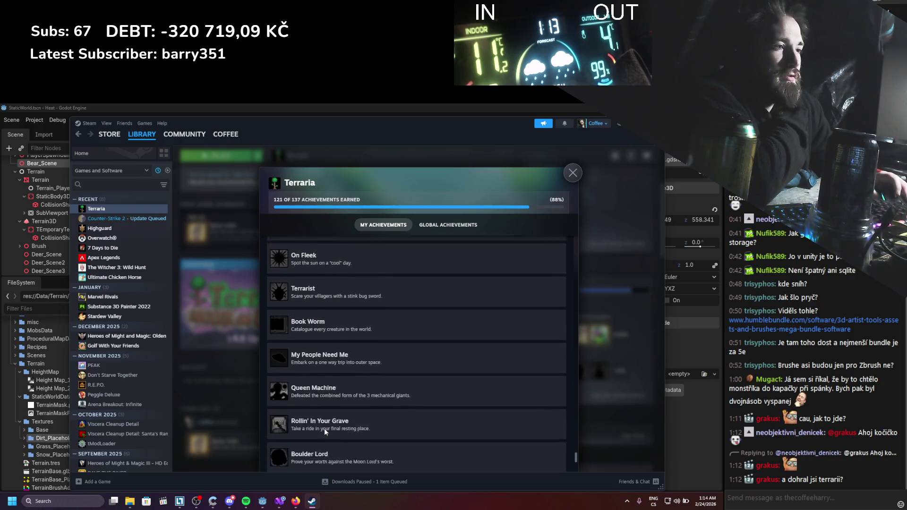
scroll(330, 402, down, 1)
scroll(362, 402, up, 5)
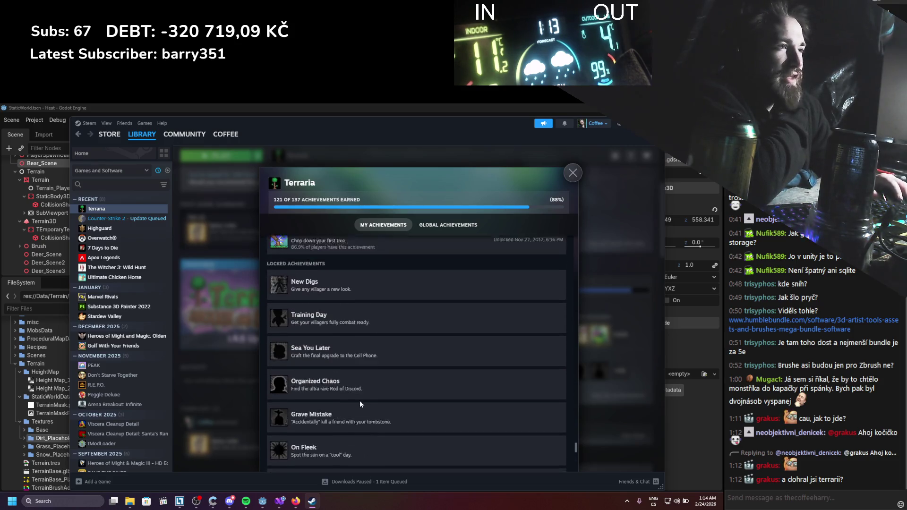
scroll(359, 402, down, 9)
scroll(352, 388, up, 5)
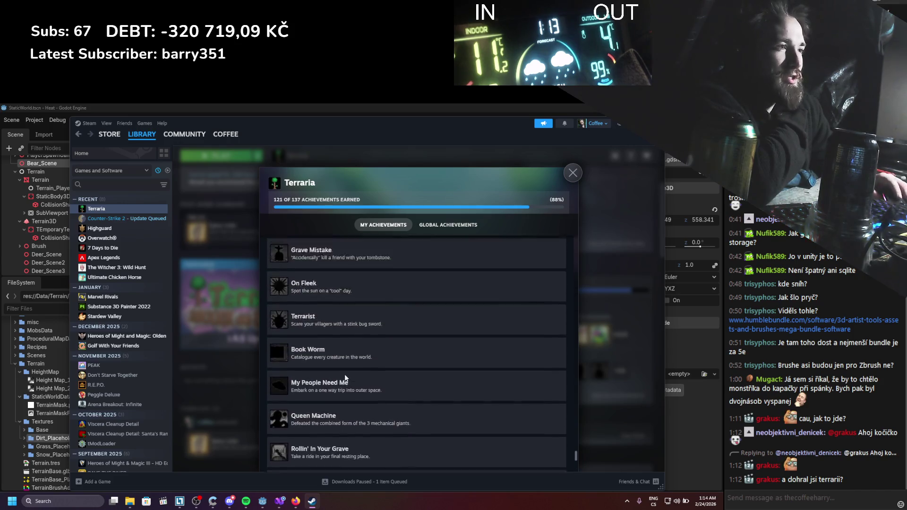
scroll(345, 374, up, 2)
scroll(327, 365, down, 3)
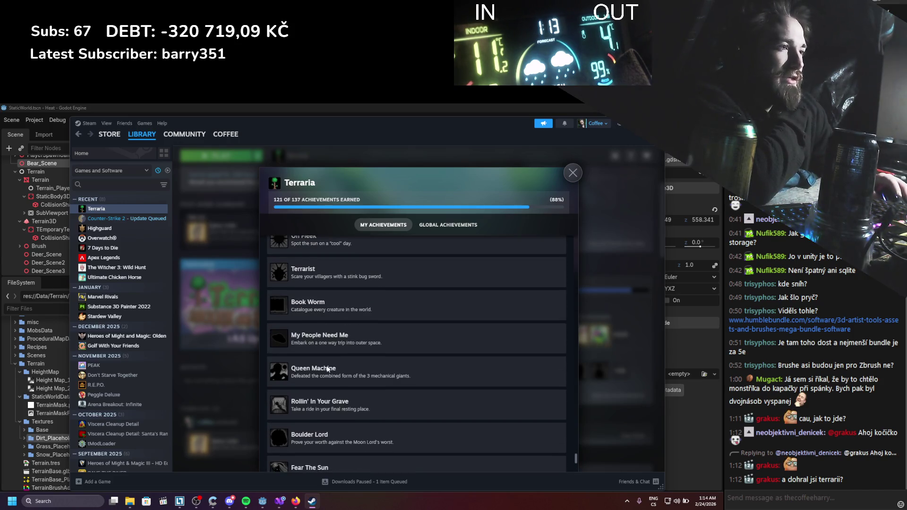
scroll(327, 368, down, 2)
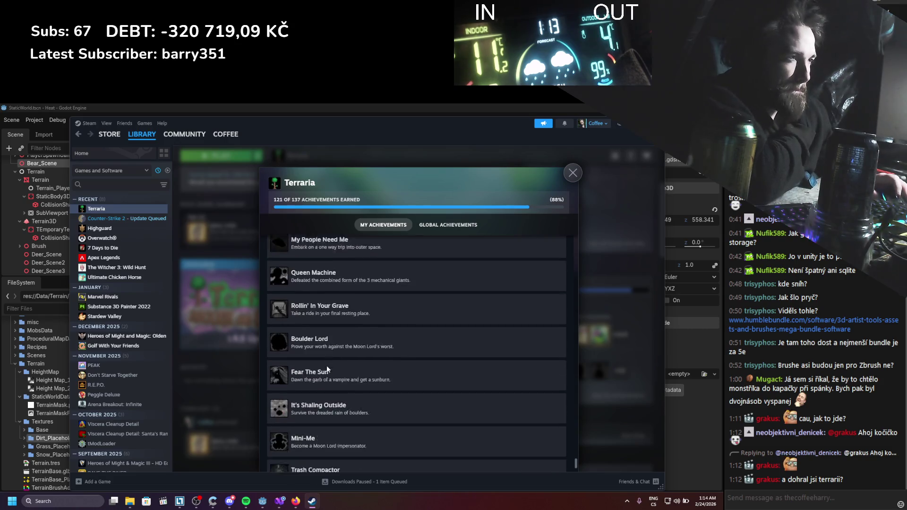
scroll(327, 365, down, 2)
scroll(330, 364, up, 2)
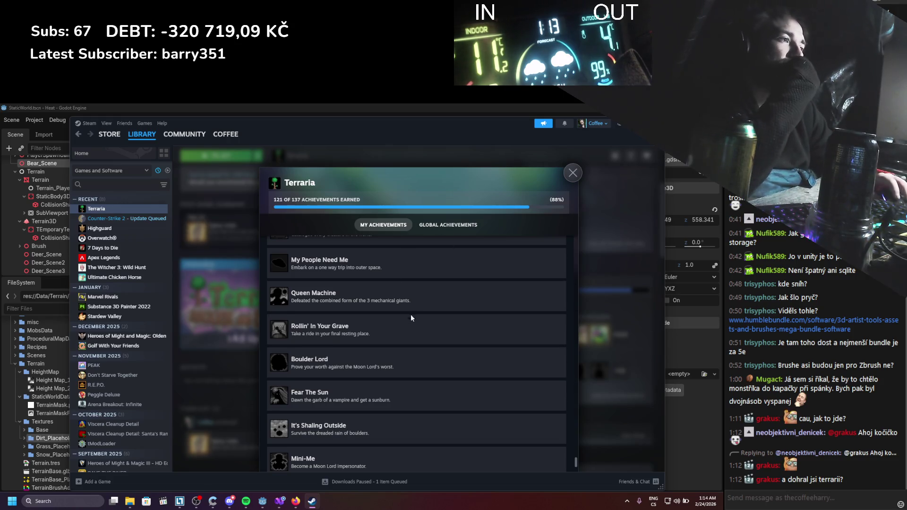
scroll(411, 312, up, 2)
scroll(413, 308, up, 7)
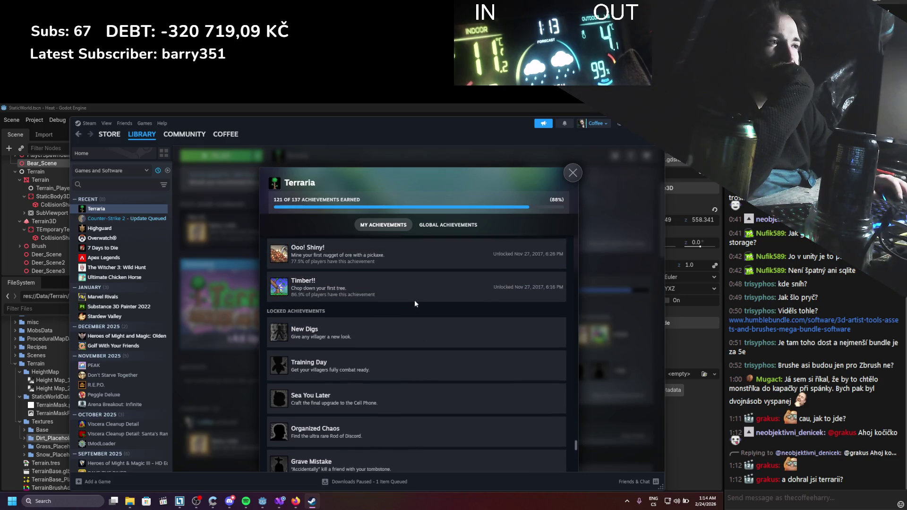
Close the achievements list and return to the Godot editor
click(570, 175)
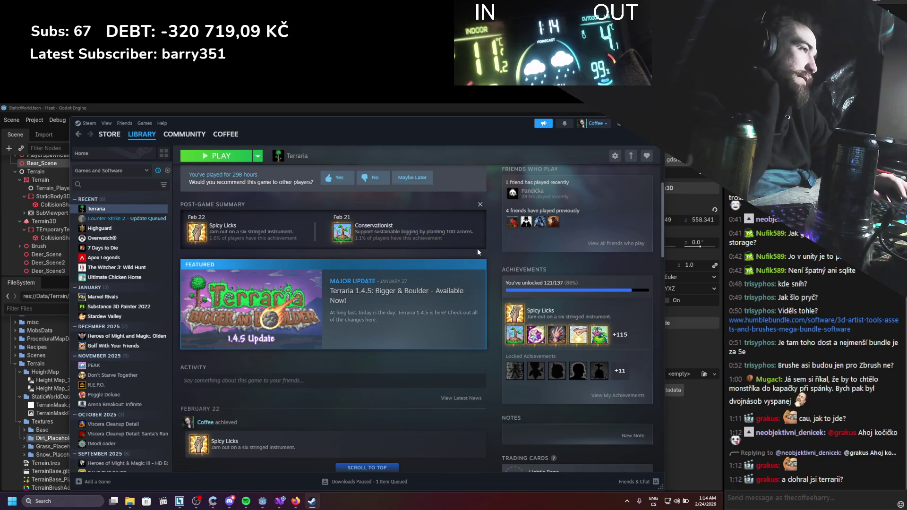
scroll(477, 249, down, 1)
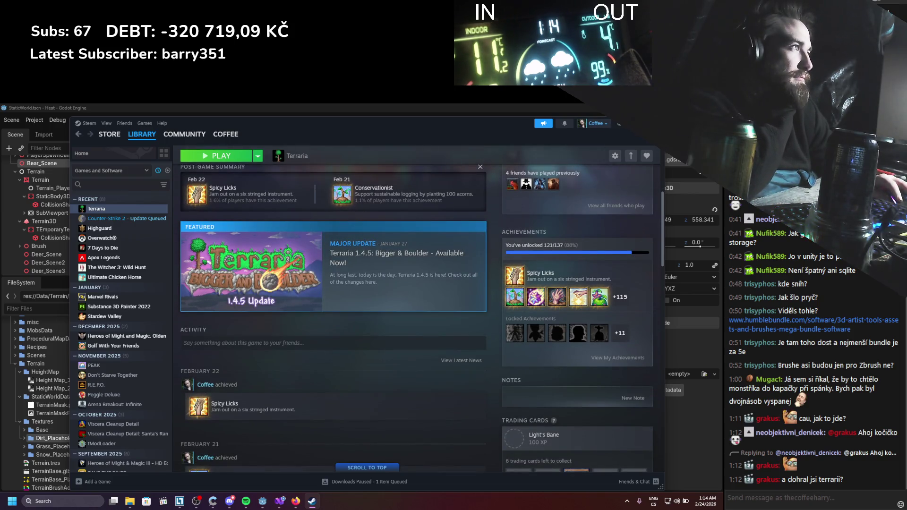
key(alt+Tab)
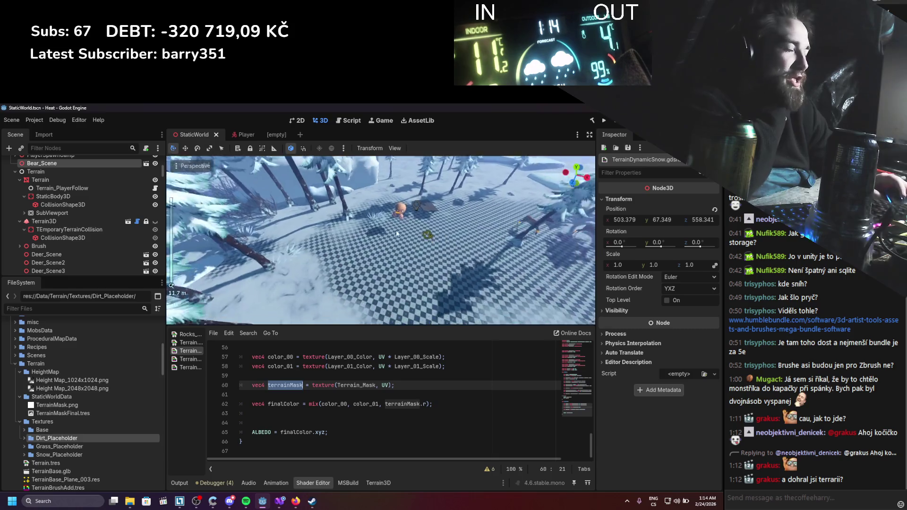
scroll(386, 239, up, 5)
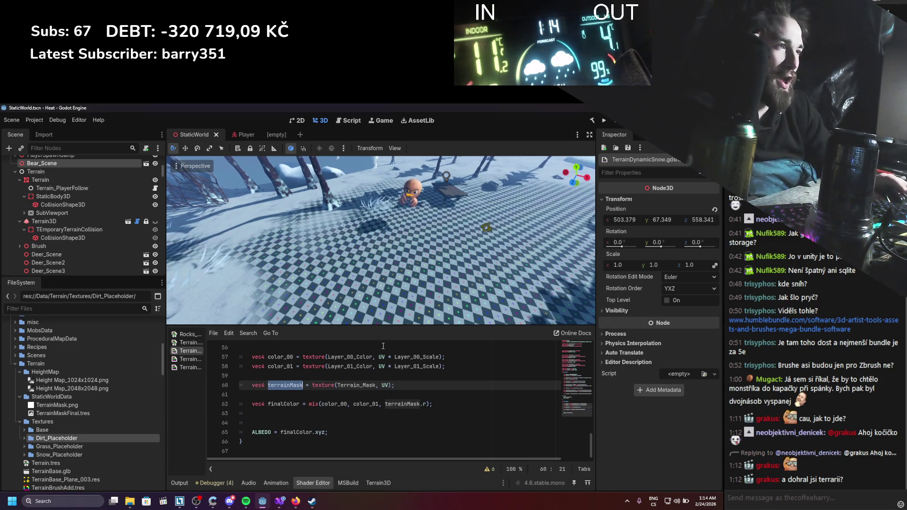
key(w)
scroll(356, 270, up, 3)
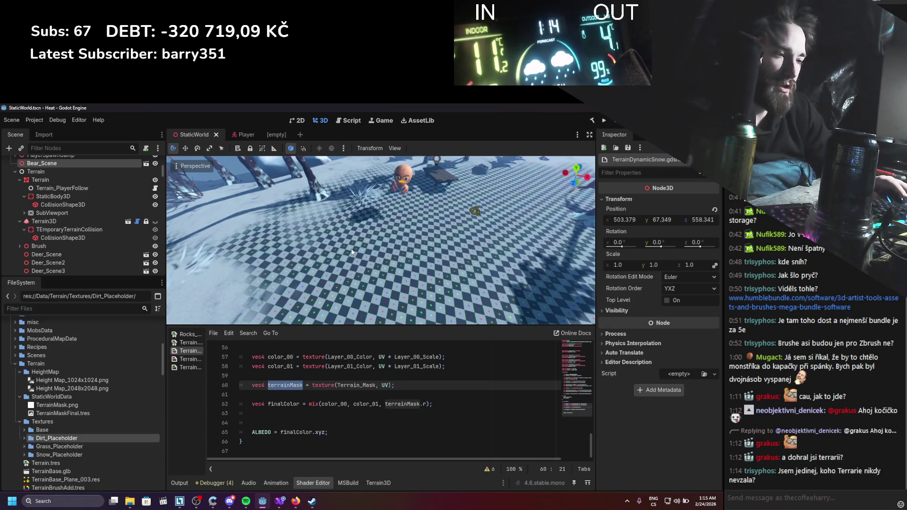
scroll(352, 253, down, 4)
scroll(354, 254, up, 3)
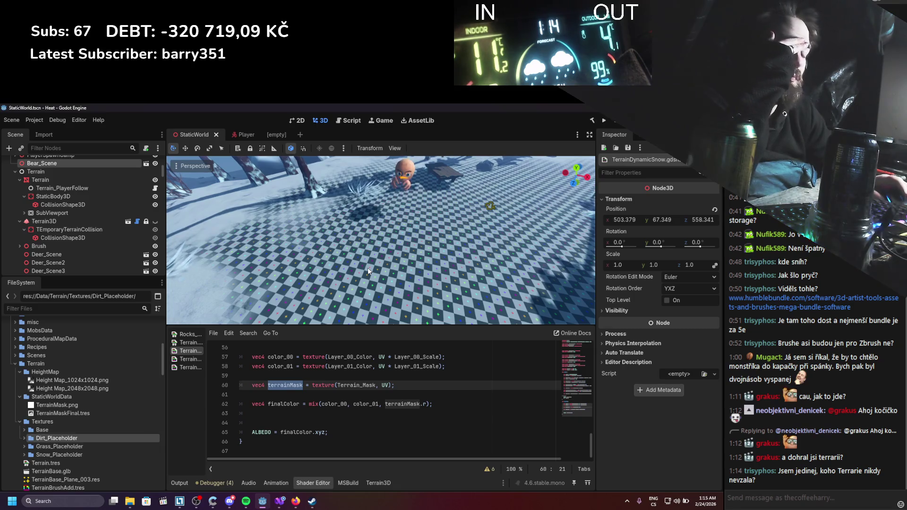
scroll(370, 271, up, 3)
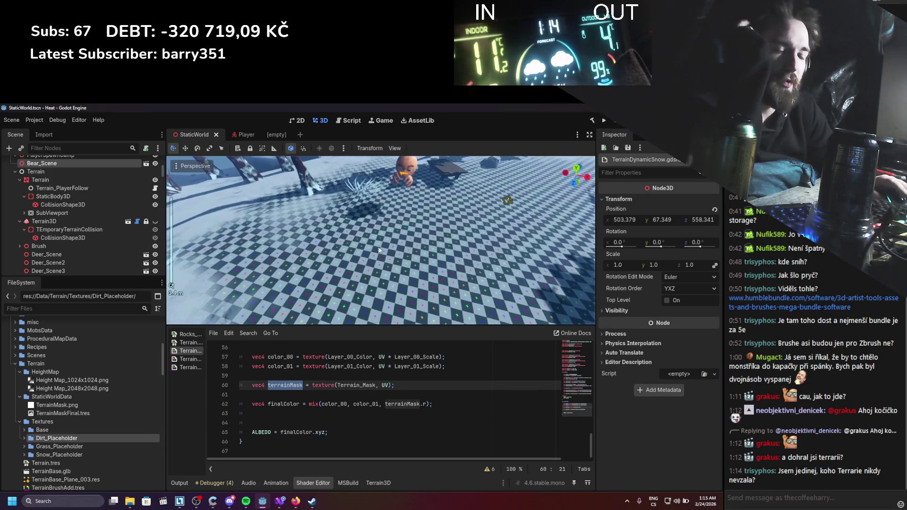
scroll(378, 248, down, 4)
scroll(376, 249, up, 4)
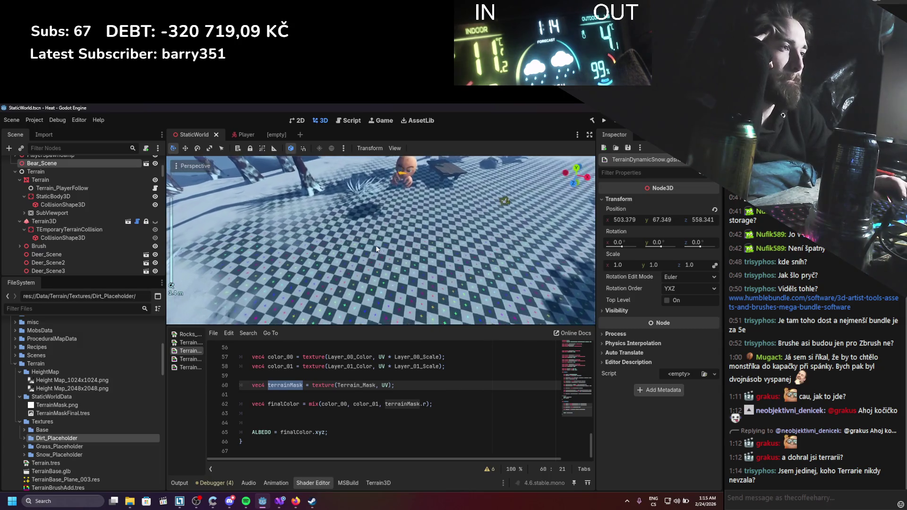
scroll(377, 249, down, 2)
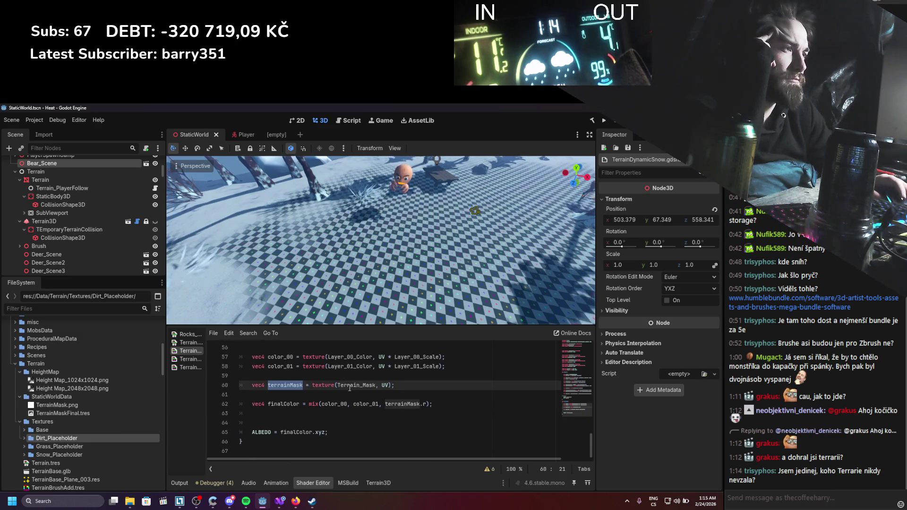
Duplicate the color_01 line as color_02, sampling the Layer_02 color texture
click(453, 368)
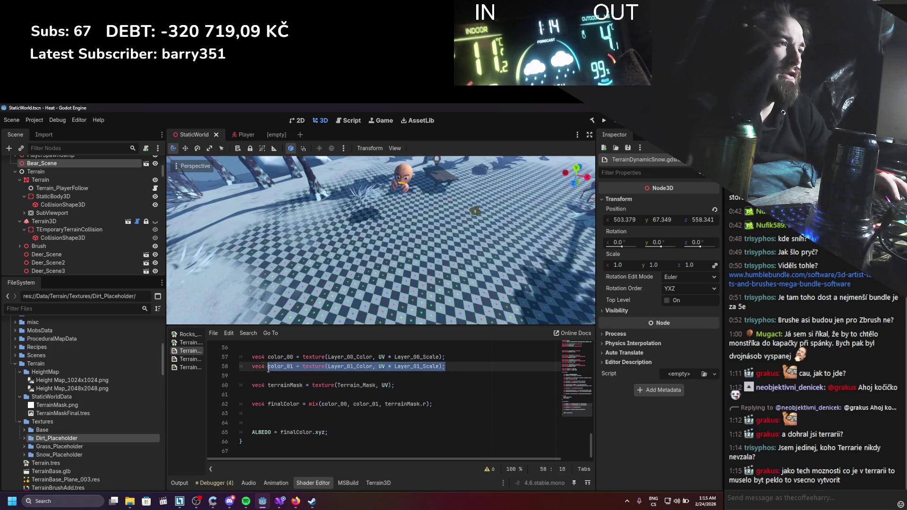
key(shift+Home)
key(ctrl+c)
key(End)
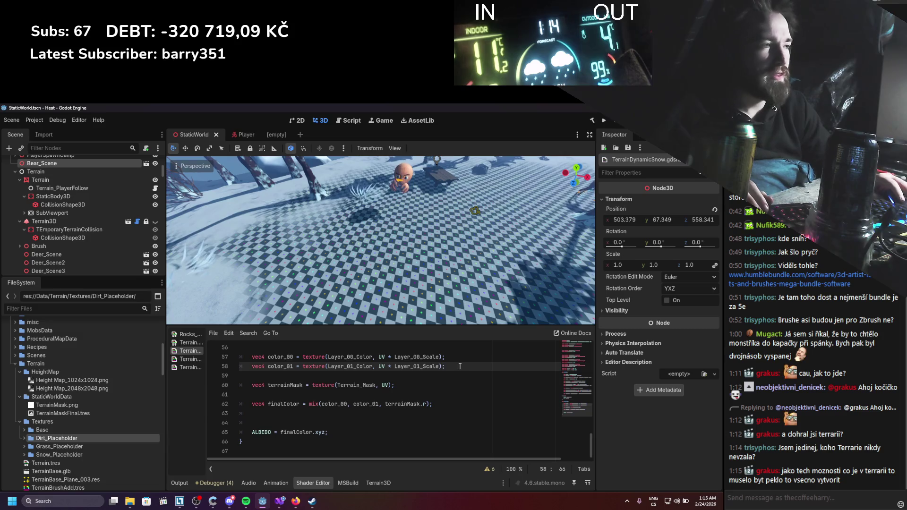
key(Return)
key(ctrl+v)
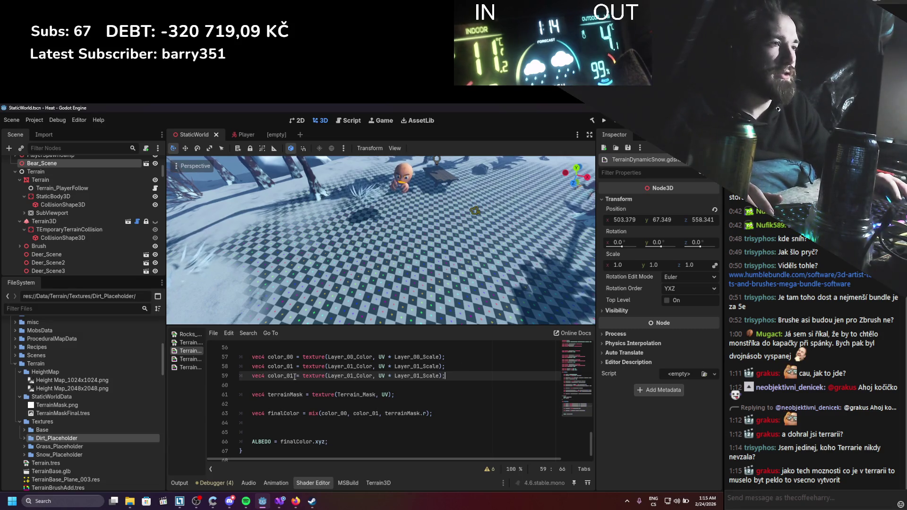
click(294, 377)
text(2)
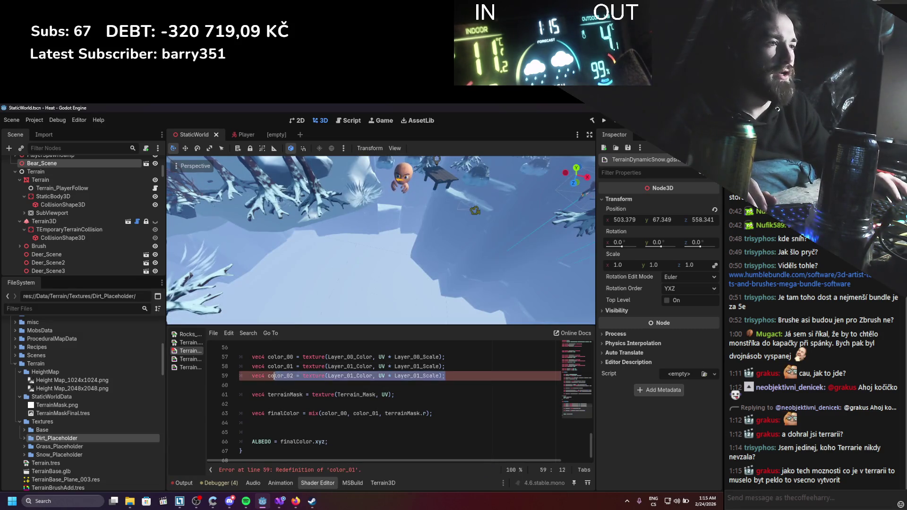
click(375, 395)
click(351, 376)
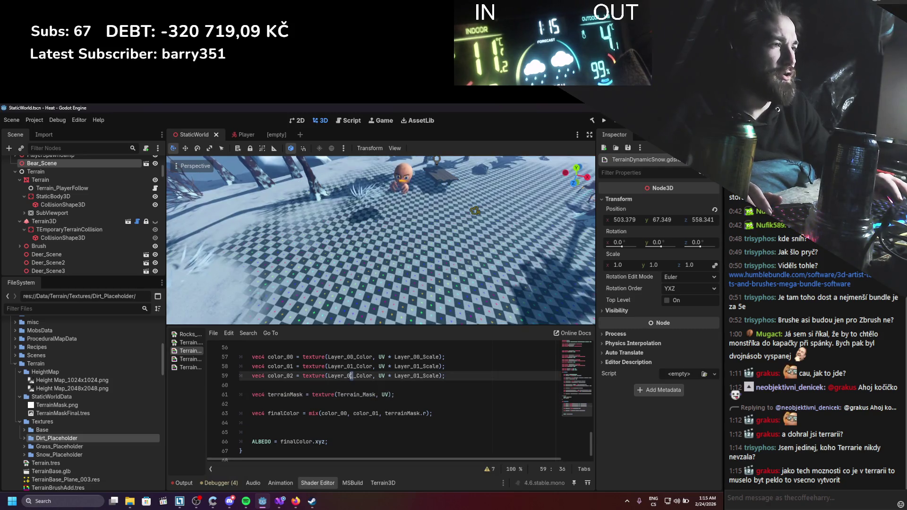
text(2)
drag(444, 382, 309, 377)
Copy the color_02 line onto line 60 as color_03 using Layer_03_Color
click(258, 384)
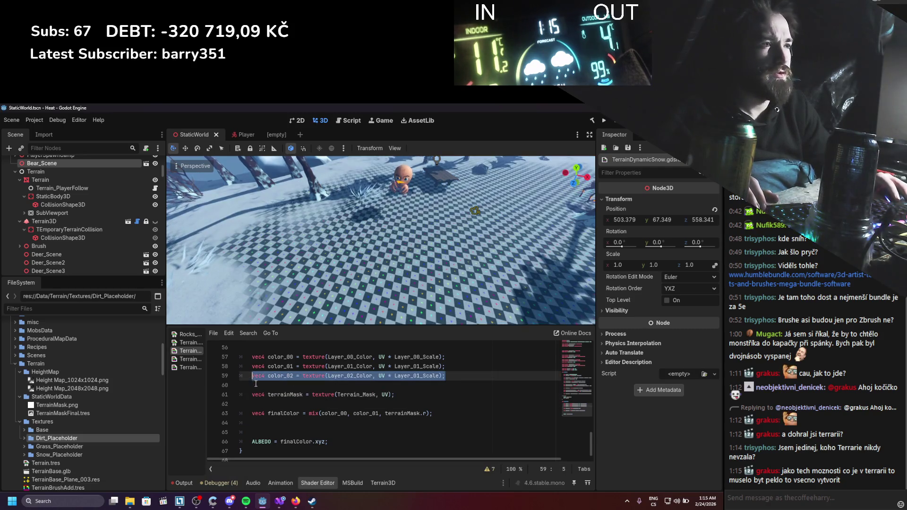
key(Return)
click(286, 383)
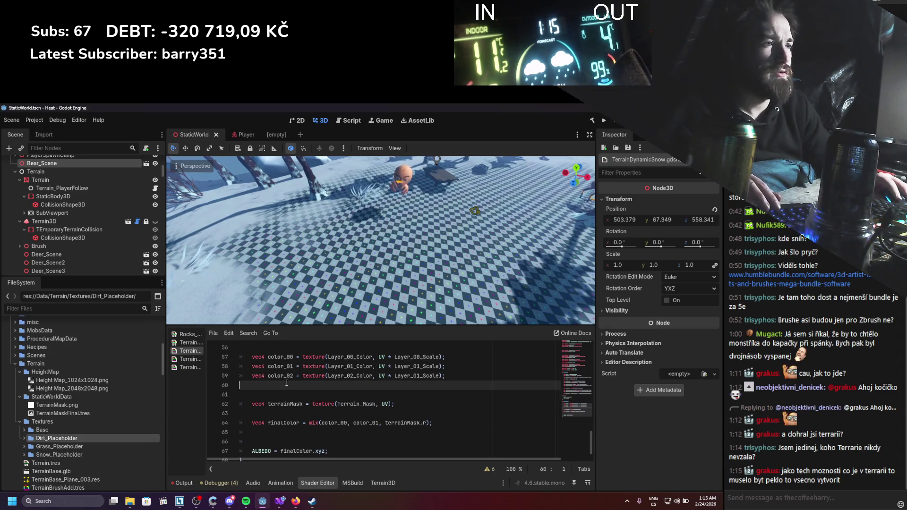
key(Return)
drag(445, 377, 252, 377)
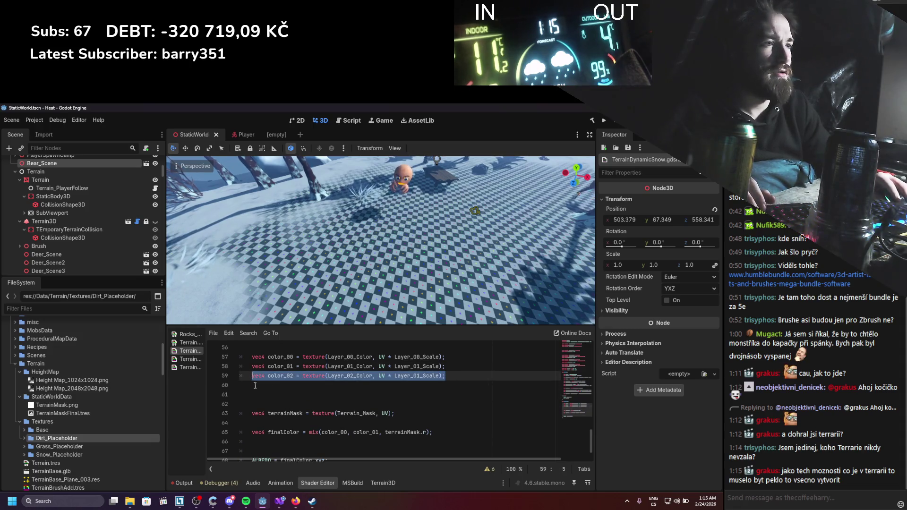
key(ctrl+c)
click(255, 385)
key(ctrl+v)
click(240, 385)
key(Tab)
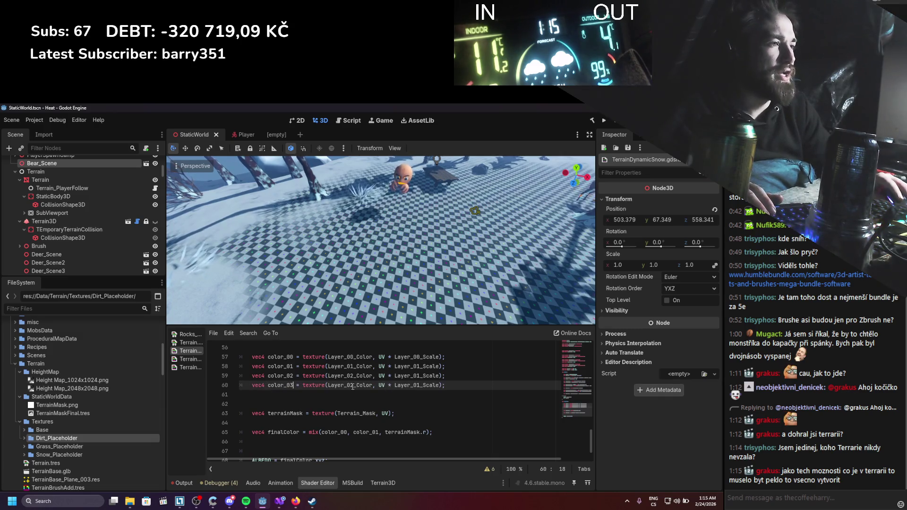
text(3)
key(ctrl+s)
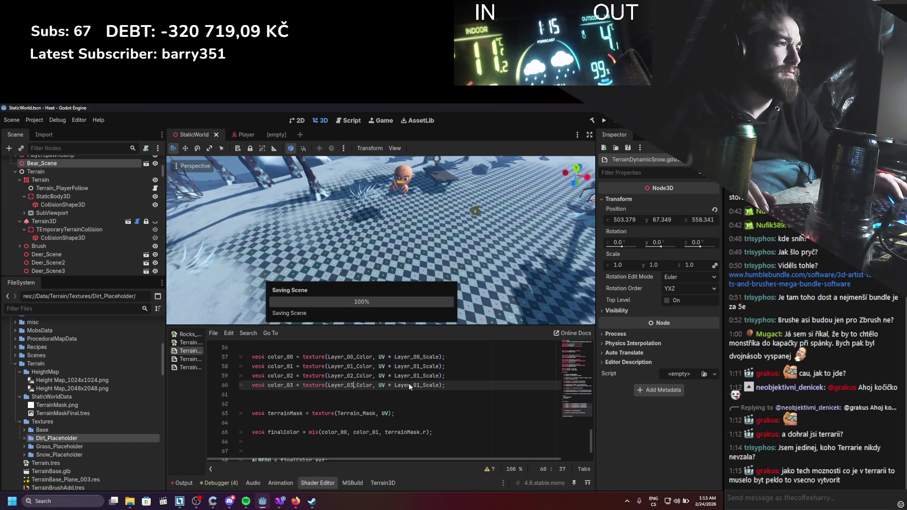
Change line 60's scale to Layer_03_Scale and save the shader
click(420, 376)
text(2)
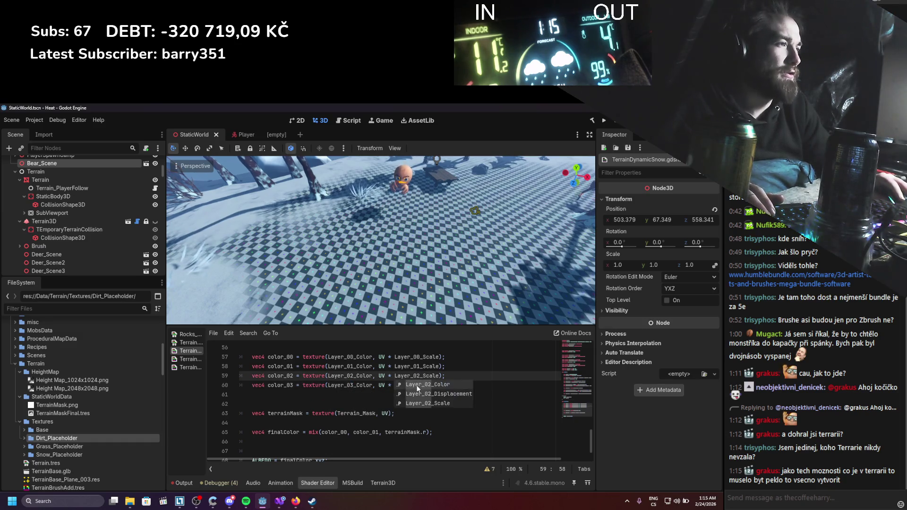
click(427, 367)
click(421, 385)
key(BackSpace)
text(3_Scale);)
click(380, 397)
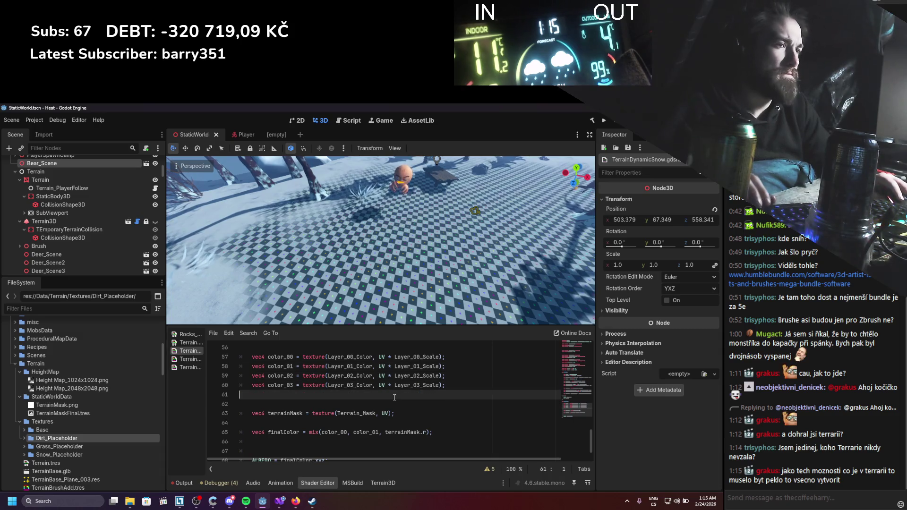
key(ctrl+s)
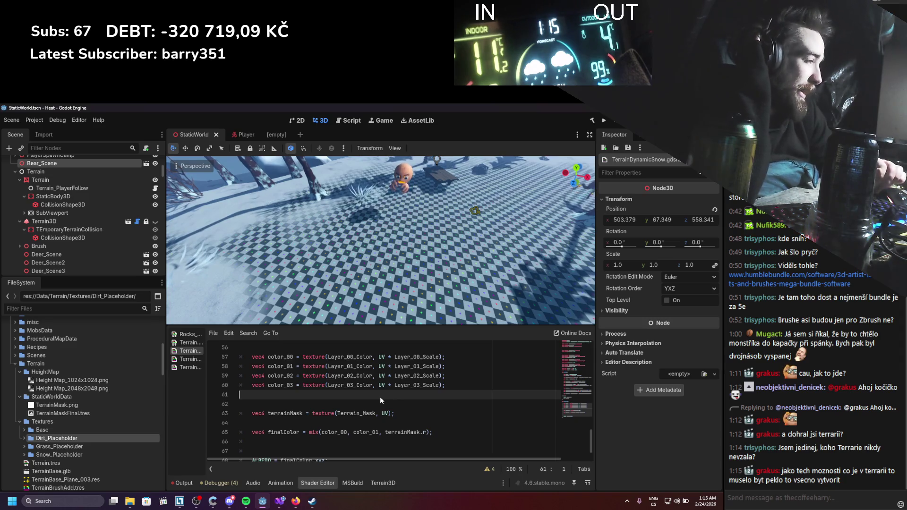
click(296, 501)
Search Google for 'terraria release date', finding May 16, 2011, then return to Godot
click(227, 112)
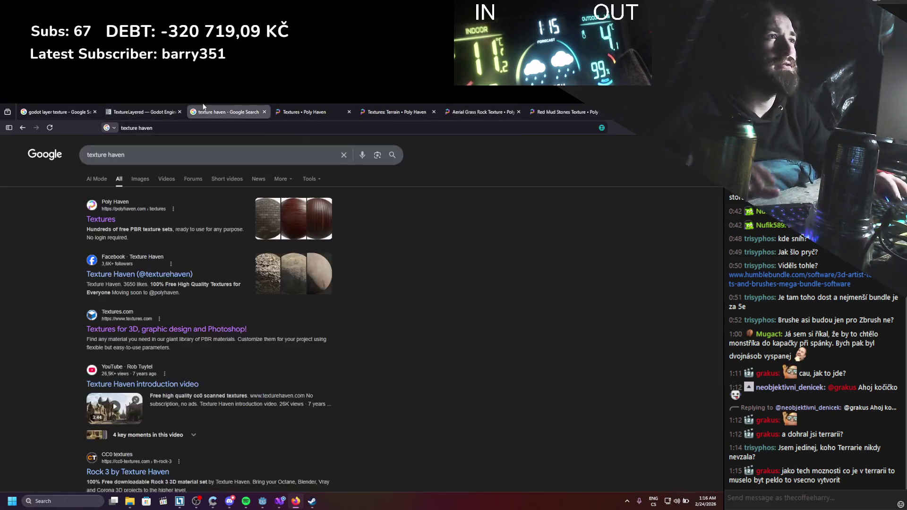
click(122, 154)
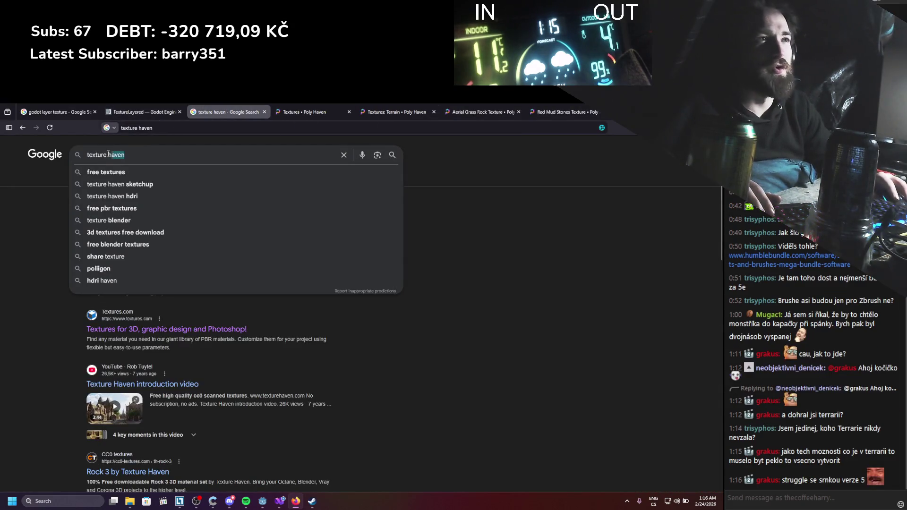
text(terraria)
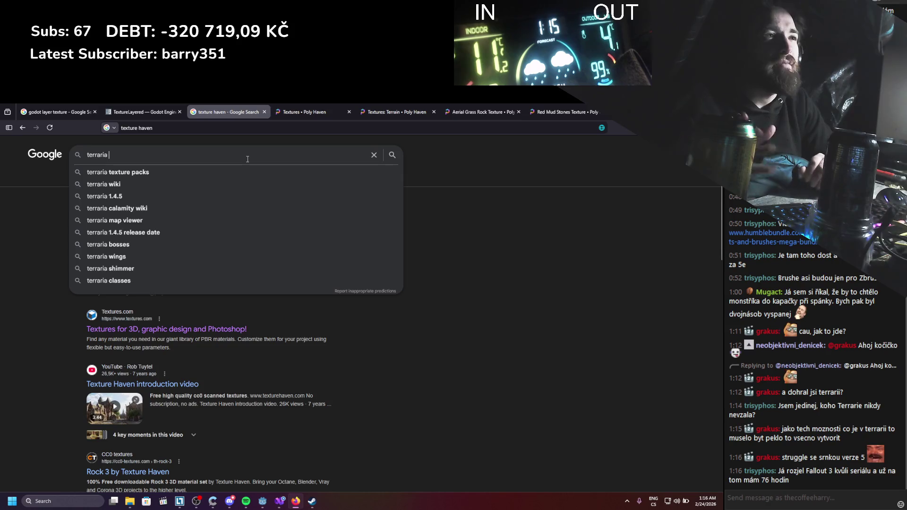
text(release date)
key(Return)
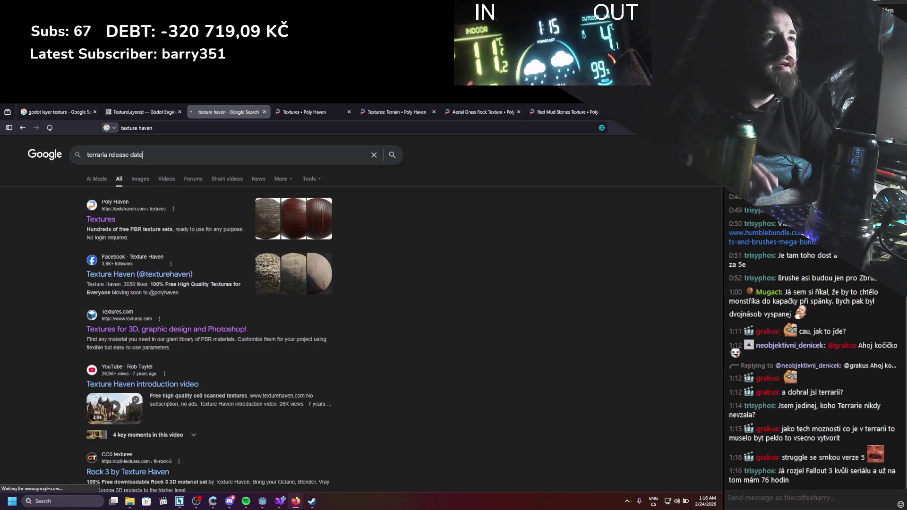
drag(204, 227, 154, 230)
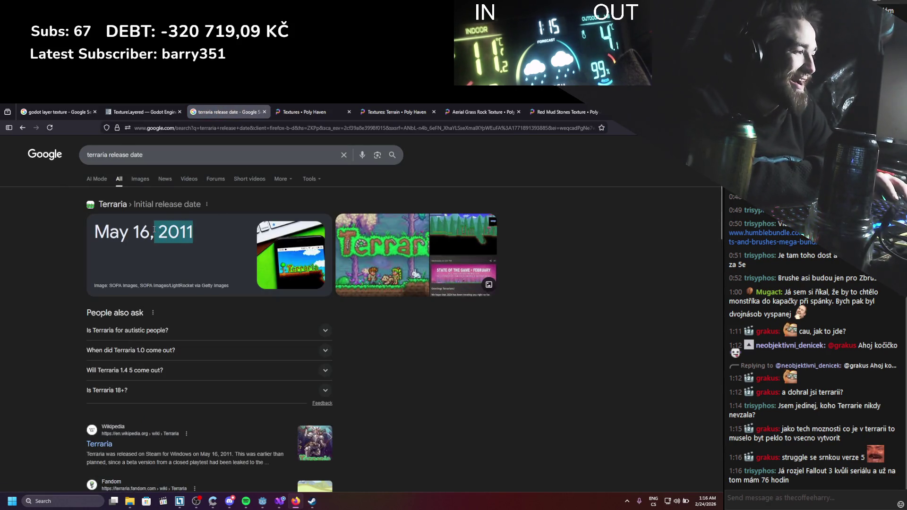
click(175, 238)
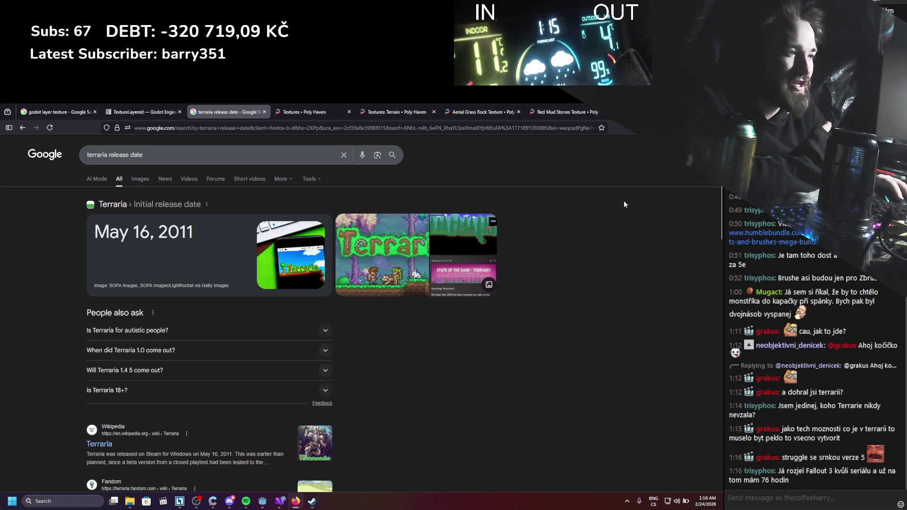
key(alt+Tab)
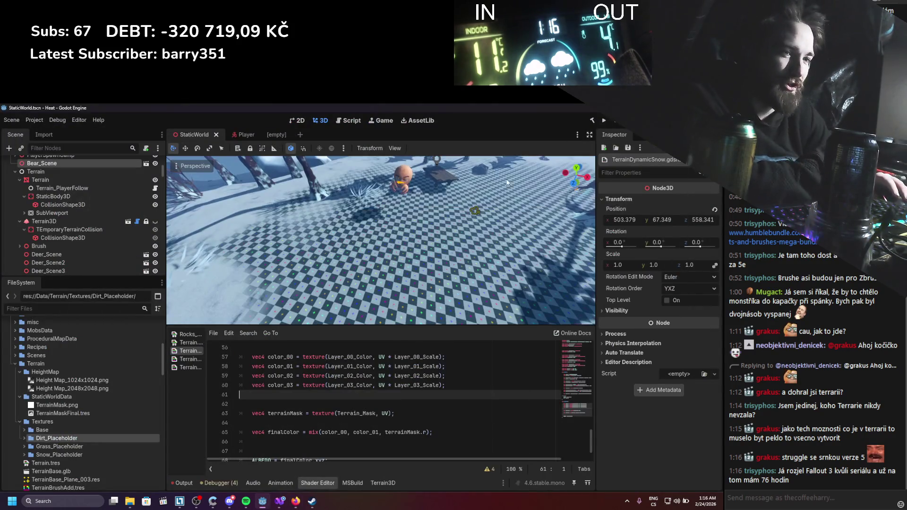
scroll(455, 223, up, 1)
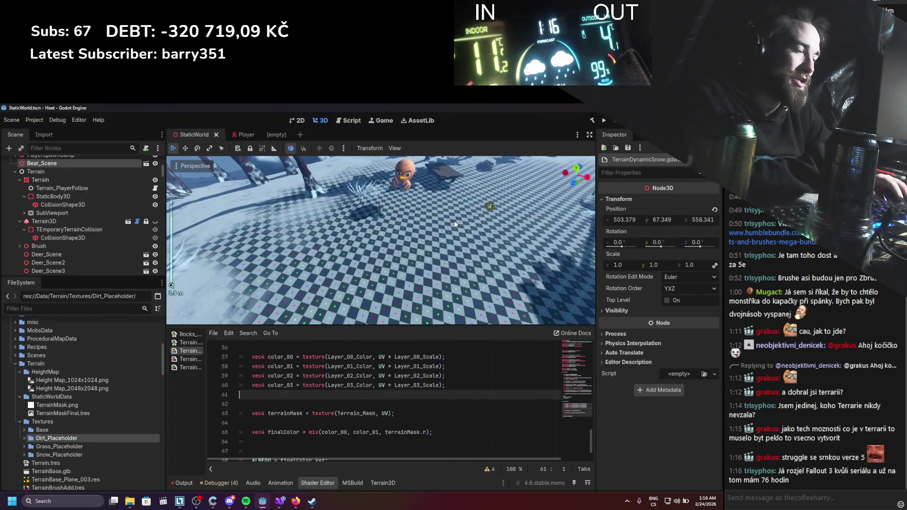
scroll(456, 216, up, 1)
scroll(452, 223, down, 2)
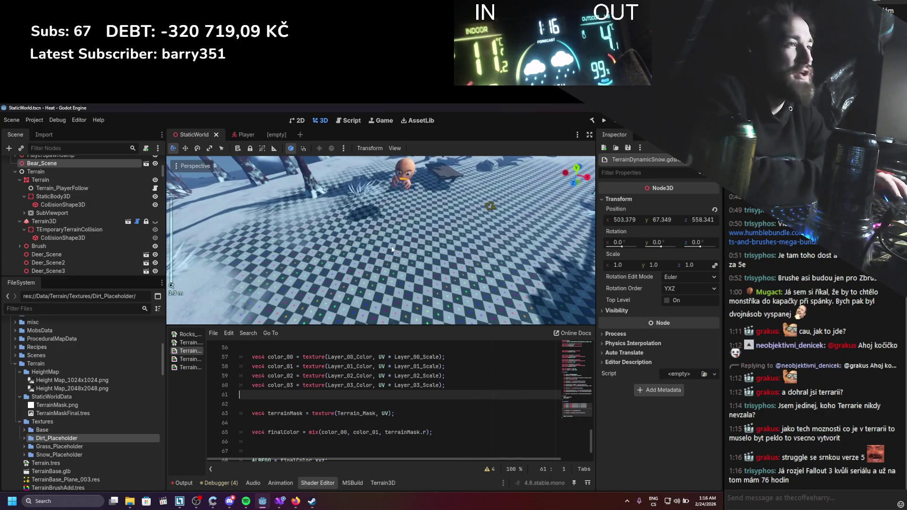
scroll(387, 256, down, 3)
scroll(388, 256, up, 12)
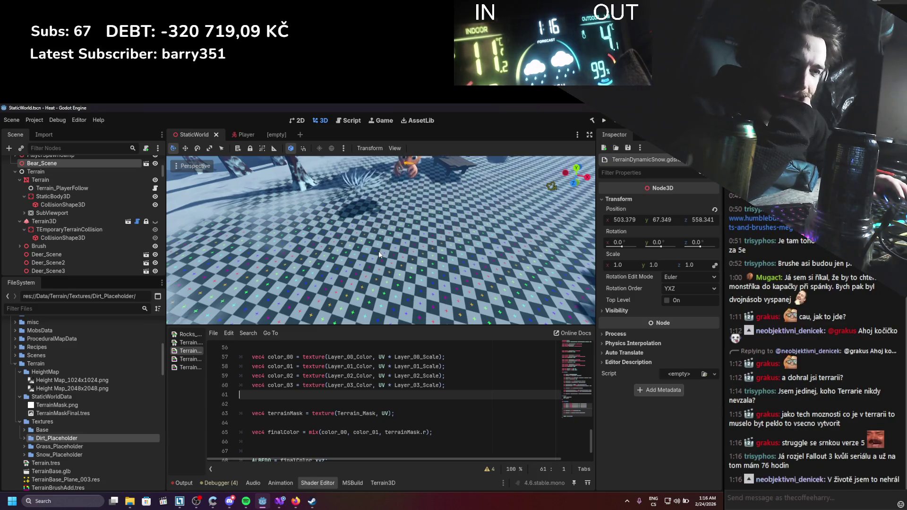
scroll(379, 251, down, 5)
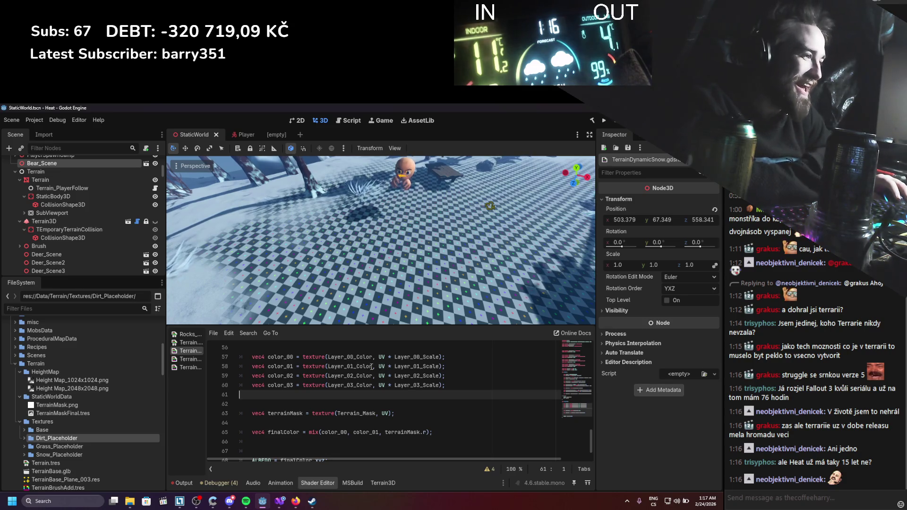
Change the Google query to 'terraria first release' and run it
click(296, 501)
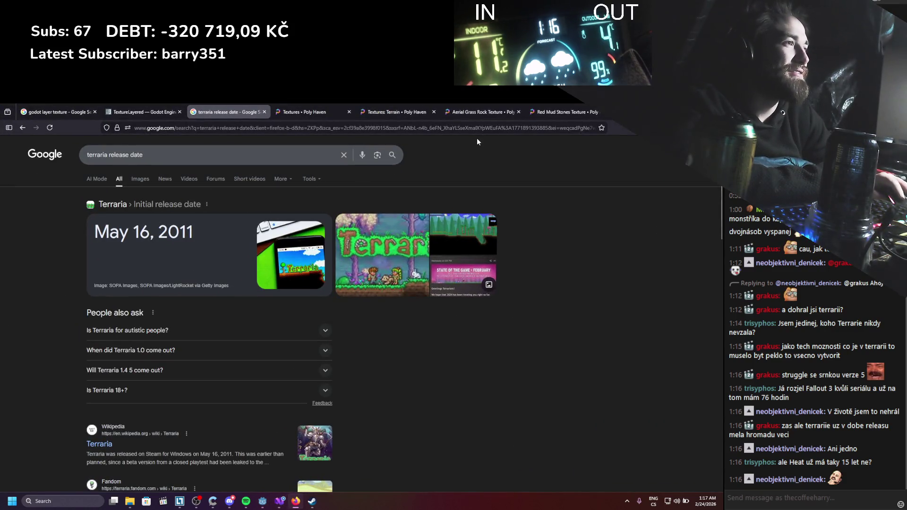
drag(145, 156, 100, 155)
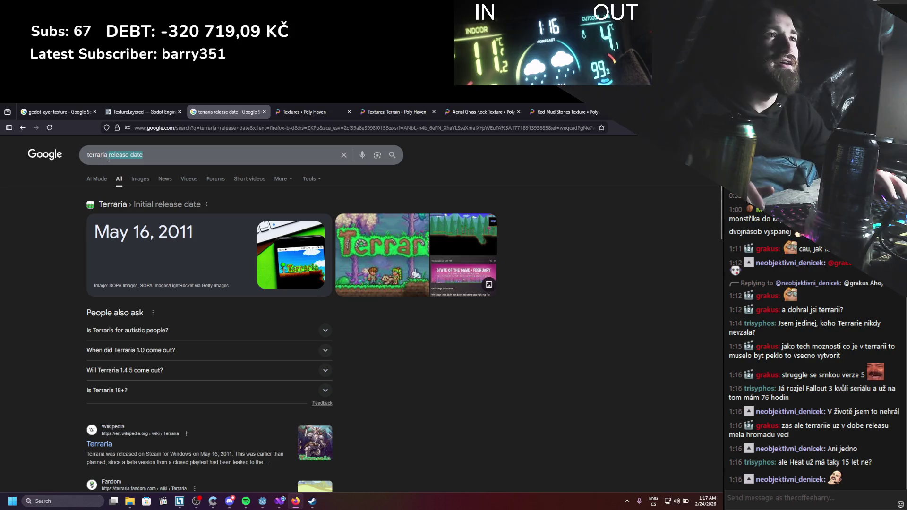
text(first release)
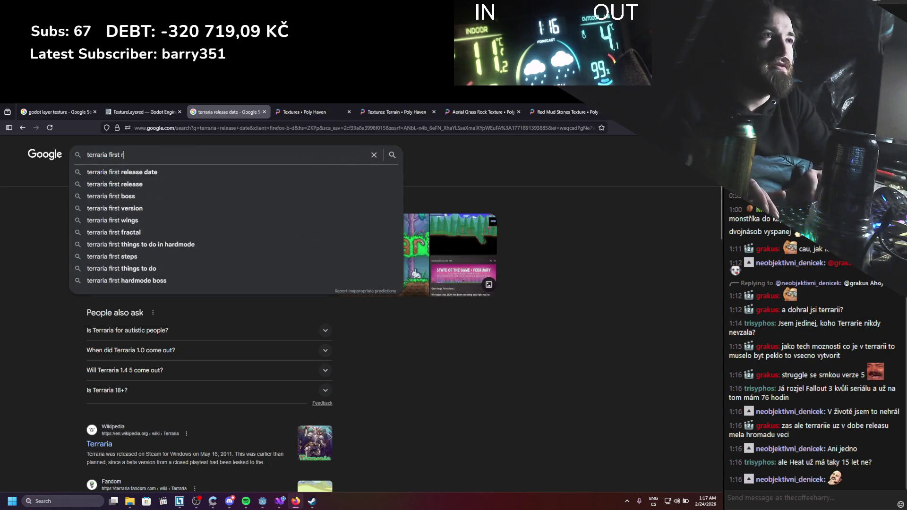
key(Return)
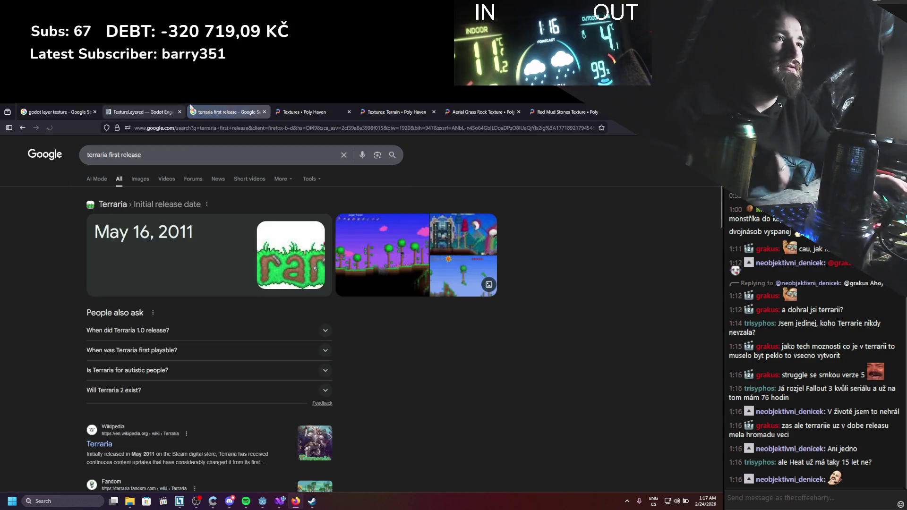
Filter to video results and open the r/Terraria 'Terraria Official Trailer from 2011' post
click(166, 179)
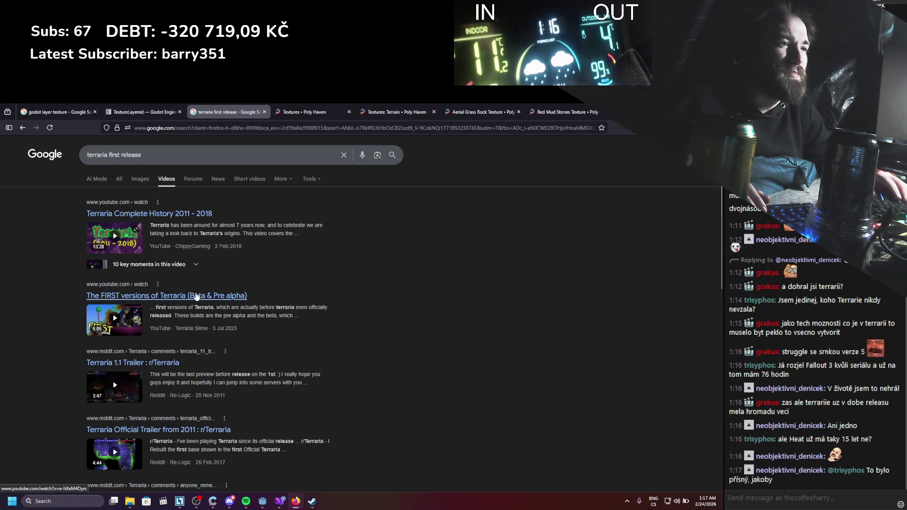
middle_click(182, 429)
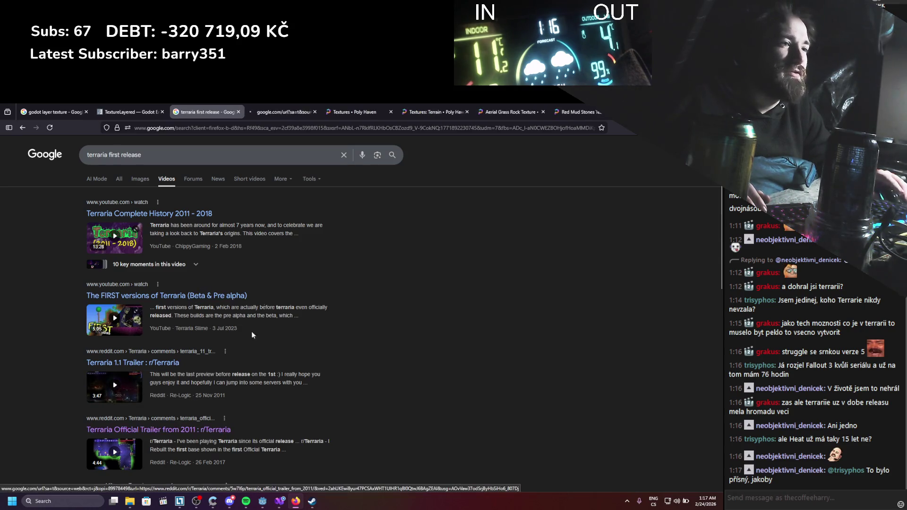
click(308, 109)
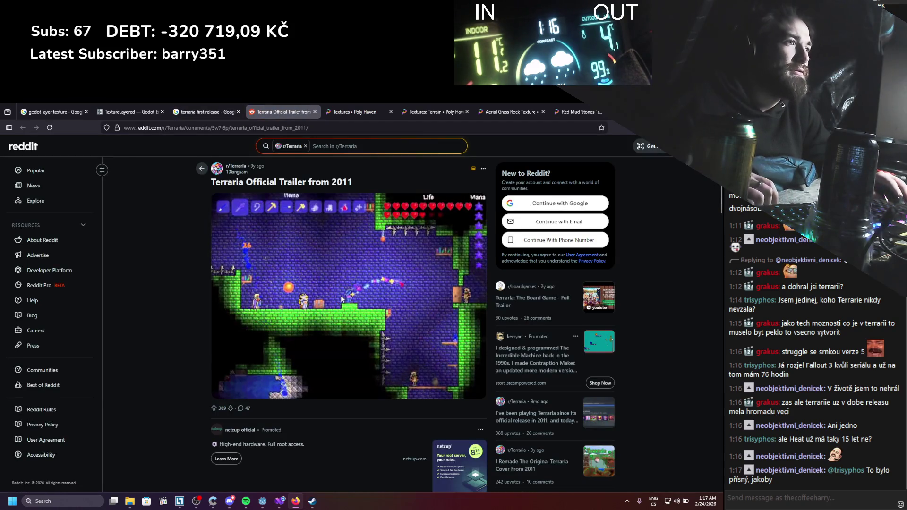
Play the embedded Reddit trailer muted, pause it, then switch back to the Godot editor
click(342, 296)
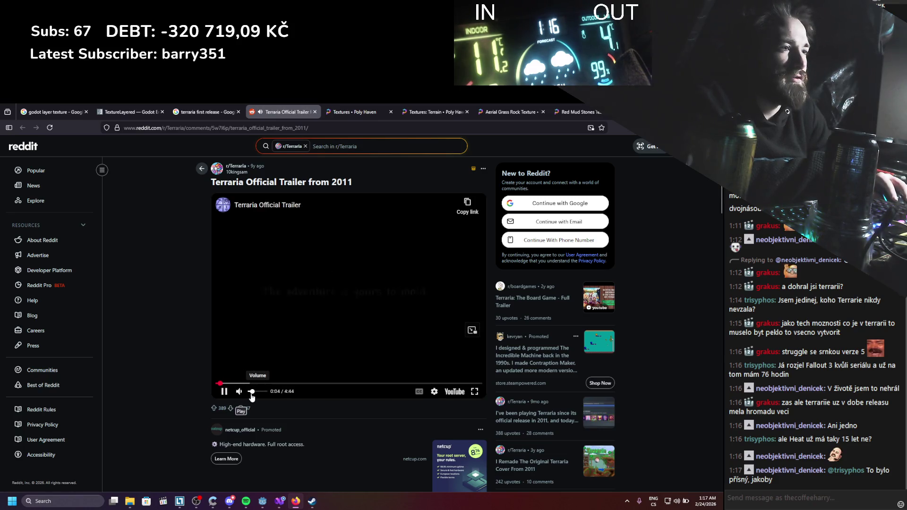
click(251, 395)
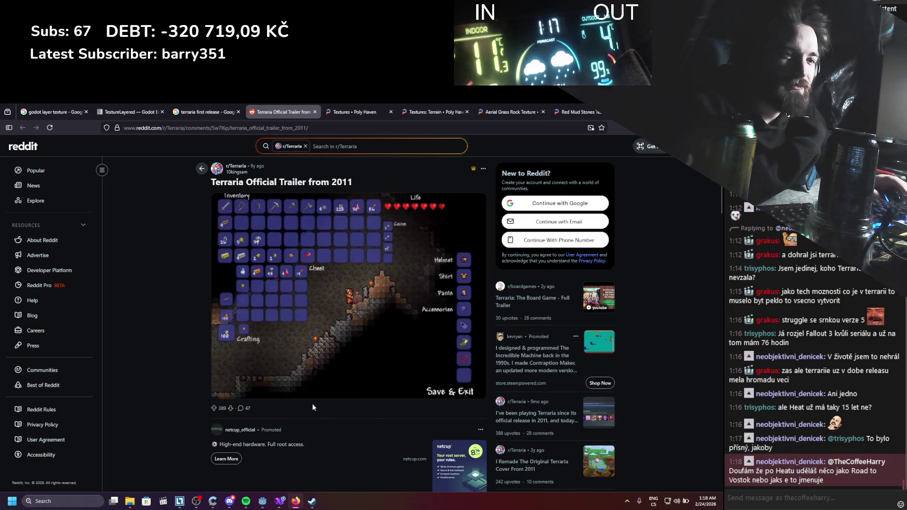
mouse_move(337, 310)
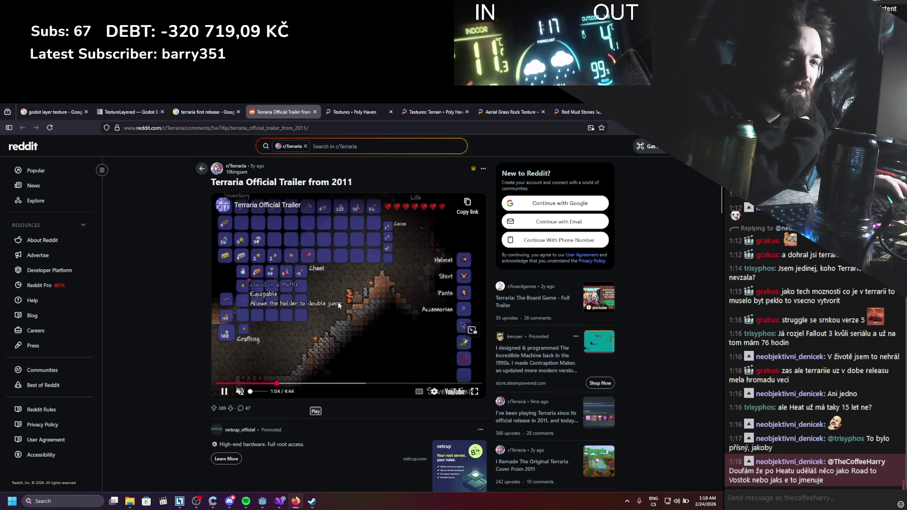
click(336, 288)
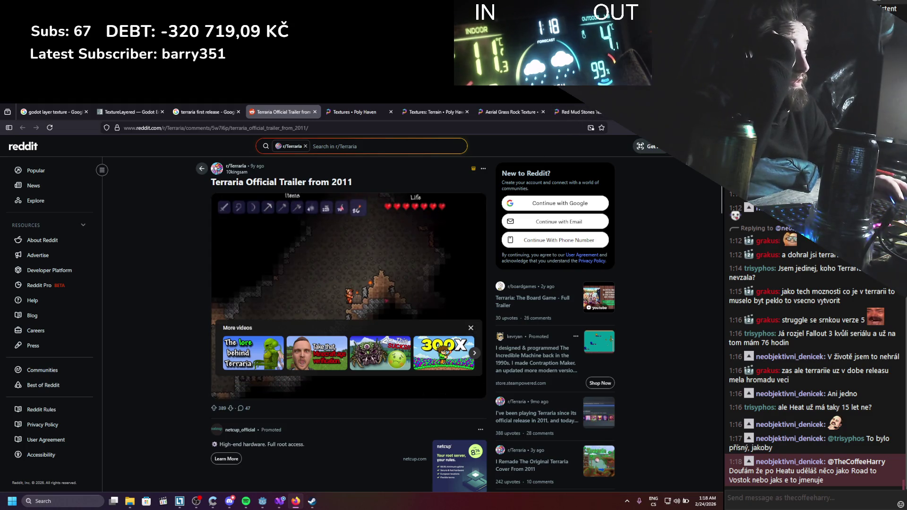
key(alt+Tab)
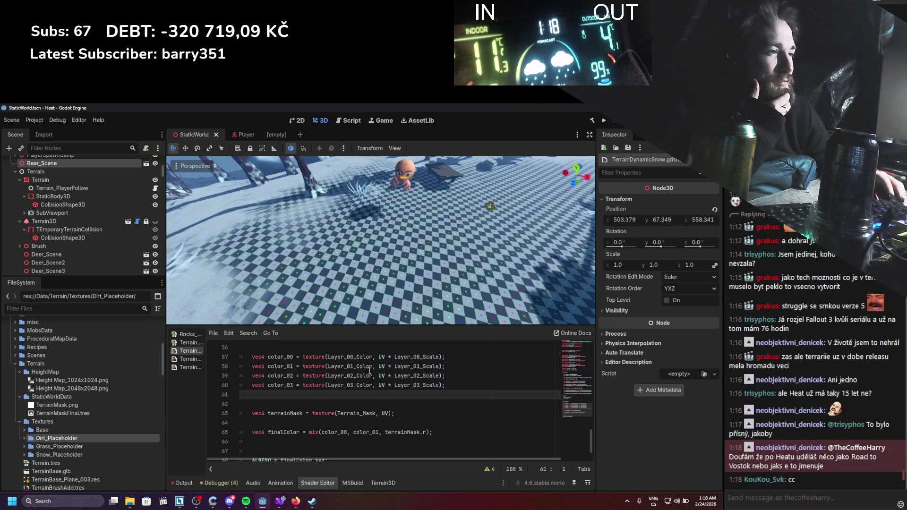
Duplicate the finalColor mix line into stacked copies and remove the blank line between them
scroll(373, 368, down, 1)
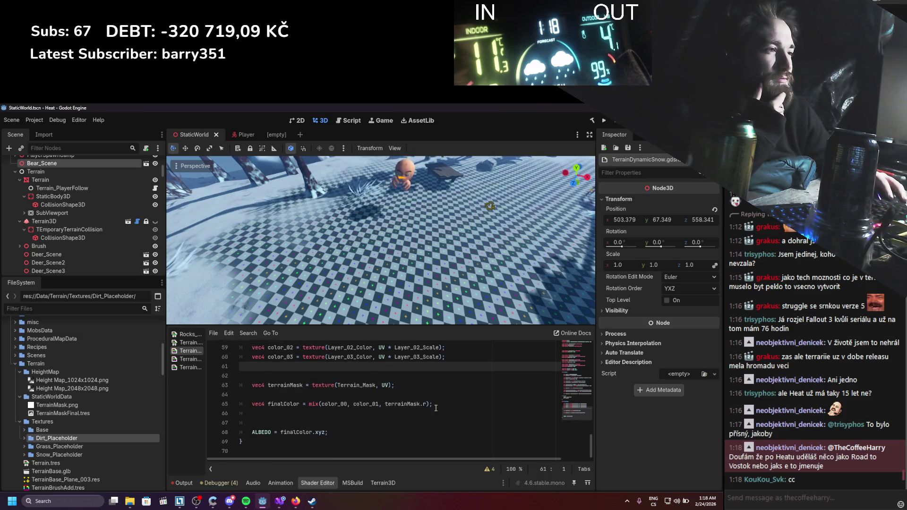
drag(432, 404, 340, 397)
click(323, 413)
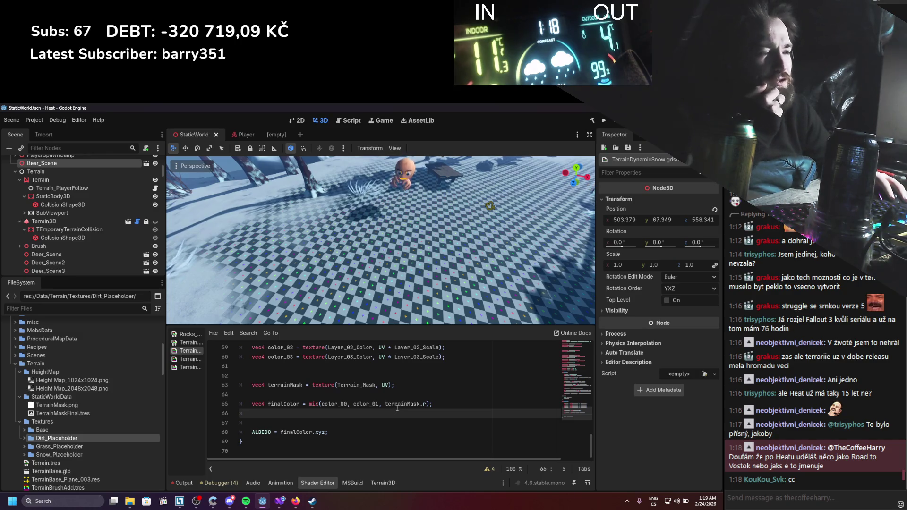
drag(433, 405, 256, 402)
key(ctrl+c)
key(Down)
key(ctrl+v)
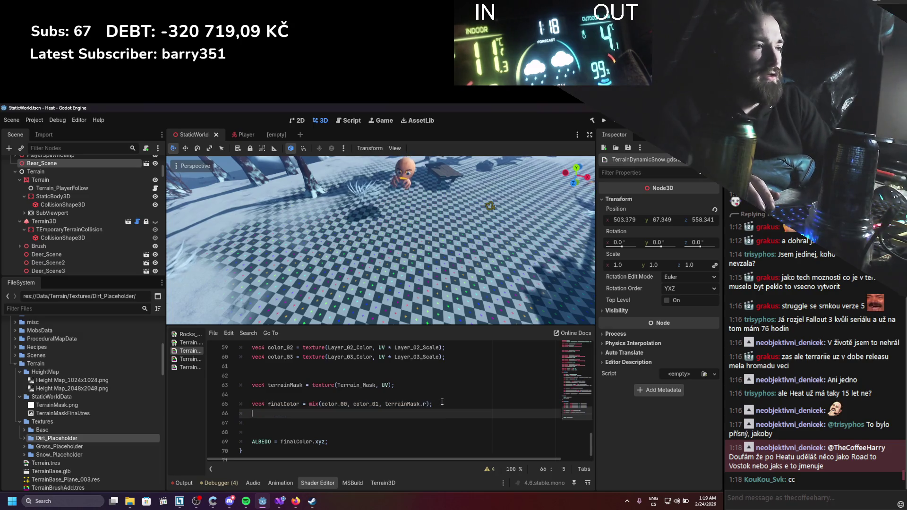
key(Down)
key(Down)
key(ctrl+v)
key(ctrl+v)
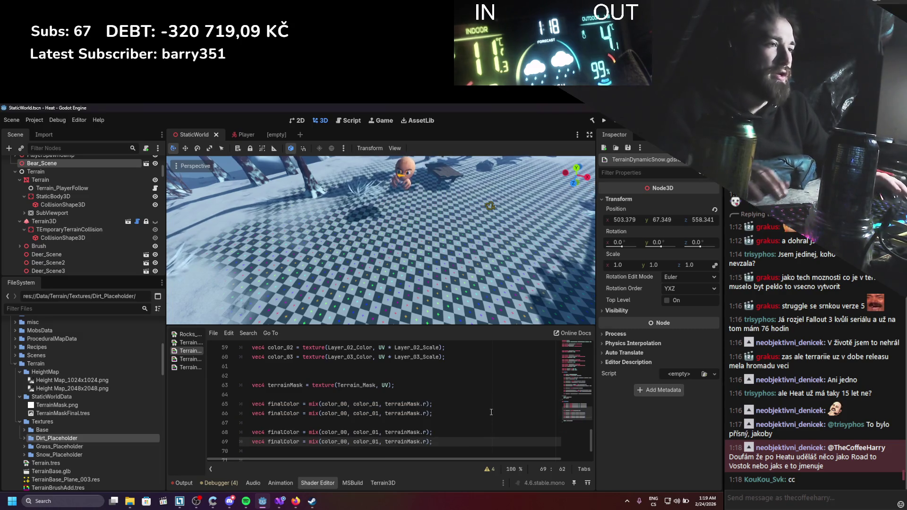
click(323, 420)
key(BackSpace)
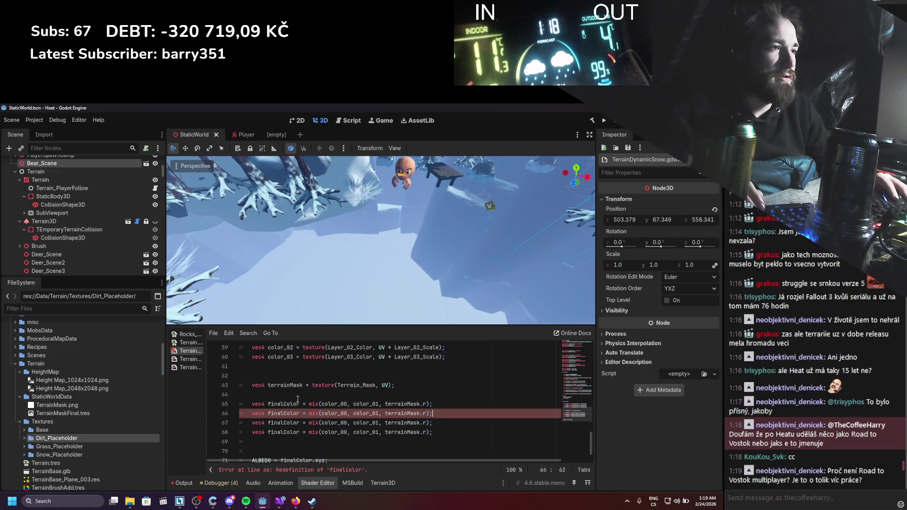
Replace color_00 with finalColor as the base input in each copied mix line
double_click(282, 405)
double_click(333, 414)
key(ctrl+v)
double_click(334, 423)
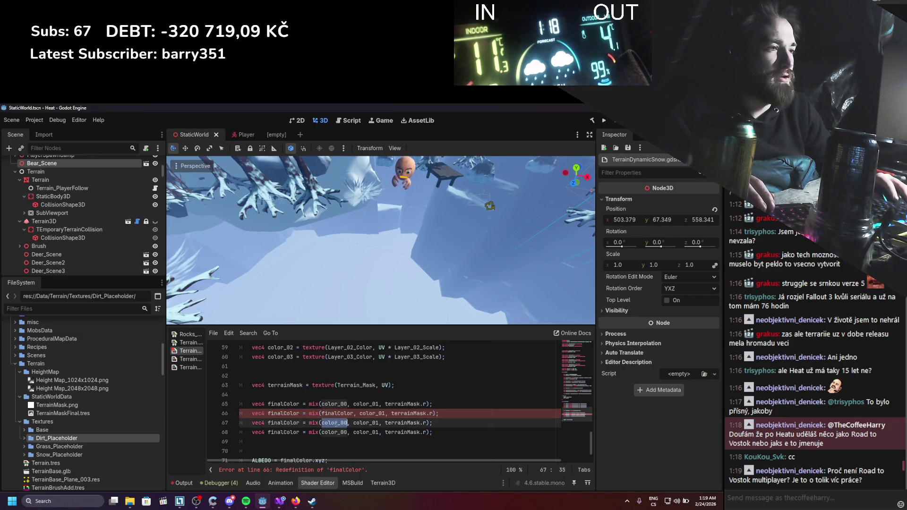
key(ctrl+v)
double_click(334, 432)
key(ctrl+v)
Change the first copy to mix in color_02 and delete the surplus third mix line
click(386, 417)
key(BackSpace)
text(2)
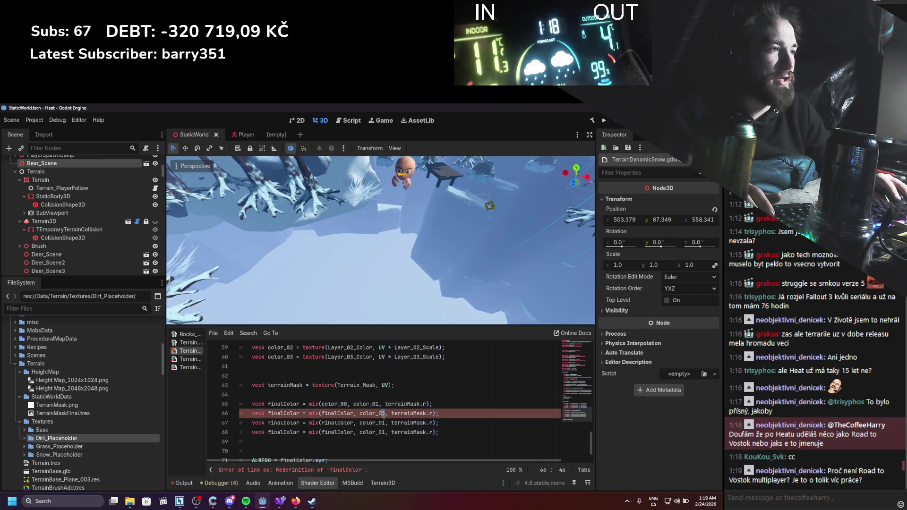
click(383, 422)
text(3)
click(382, 433)
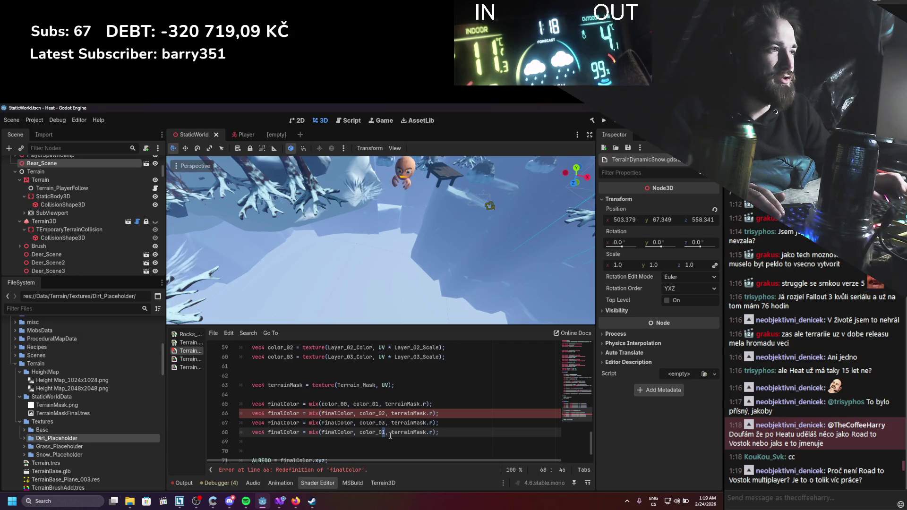
triple_click(403, 437)
key(BackSpace)
key(BackSpace)
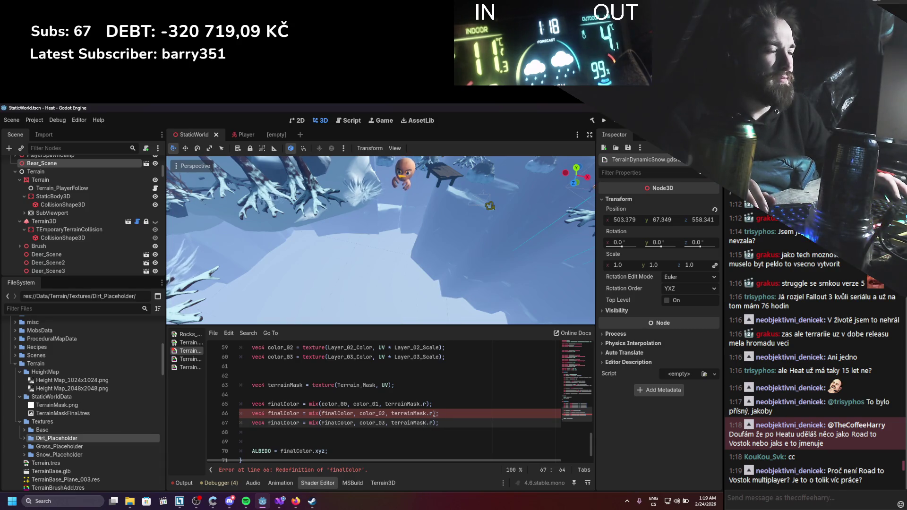
Drop the vec4 redeclarations so both new lines reassign finalColor, then save
click(431, 413)
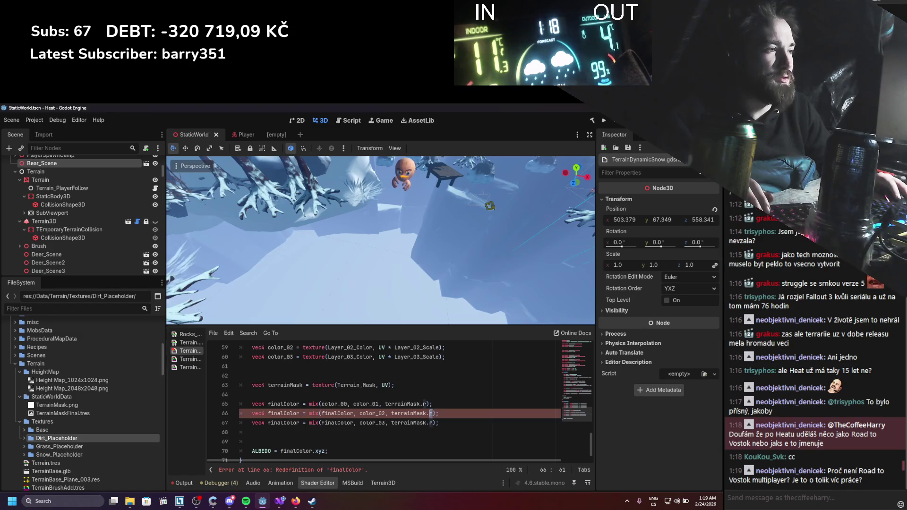
double_click(262, 413)
key(Delete)
key(Delete)
click(268, 423)
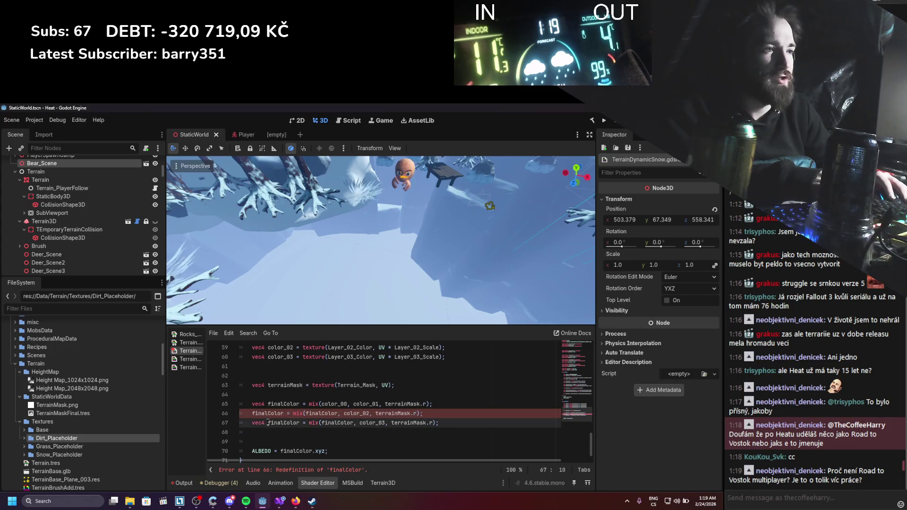
key(Delete)
key(Delete)
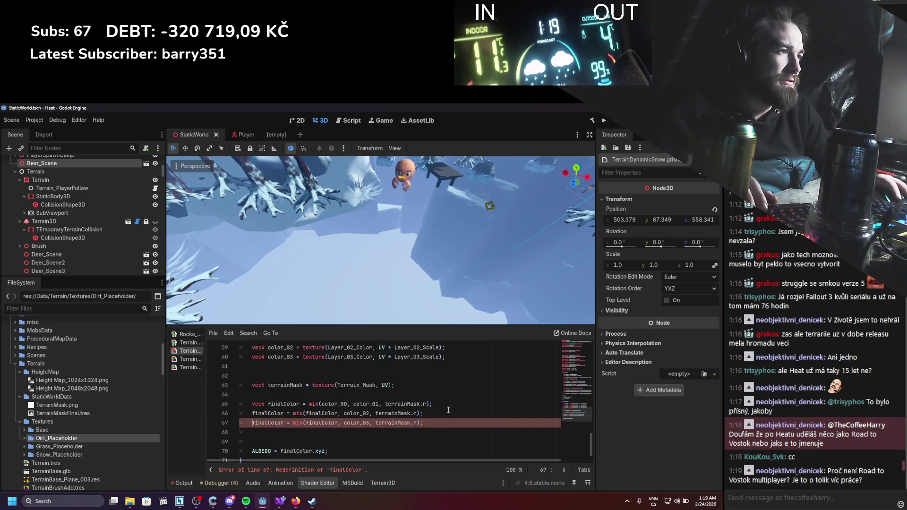
key(ctrl+s)
Switch the new lines' mask channels to terrainMask.g and terrainMask.b and save the shader
double_click(416, 414)
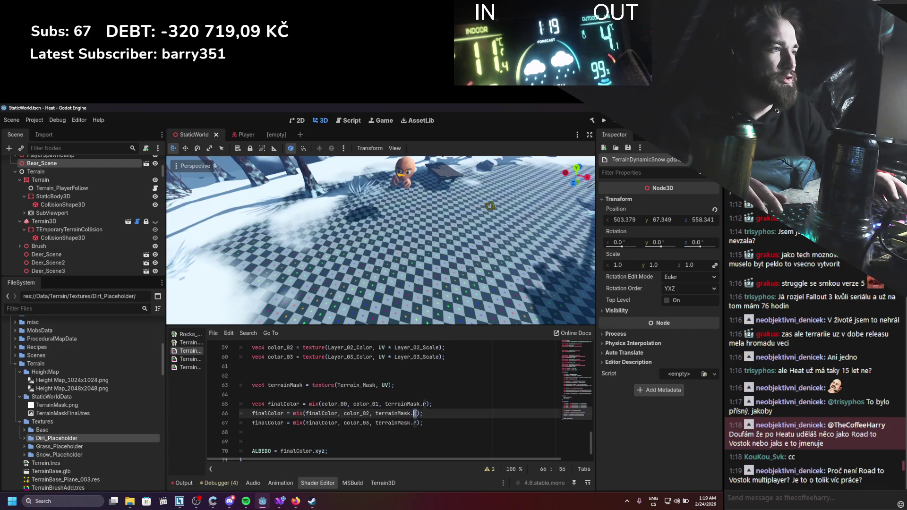
text(g)
double_click(416, 423)
text(b)
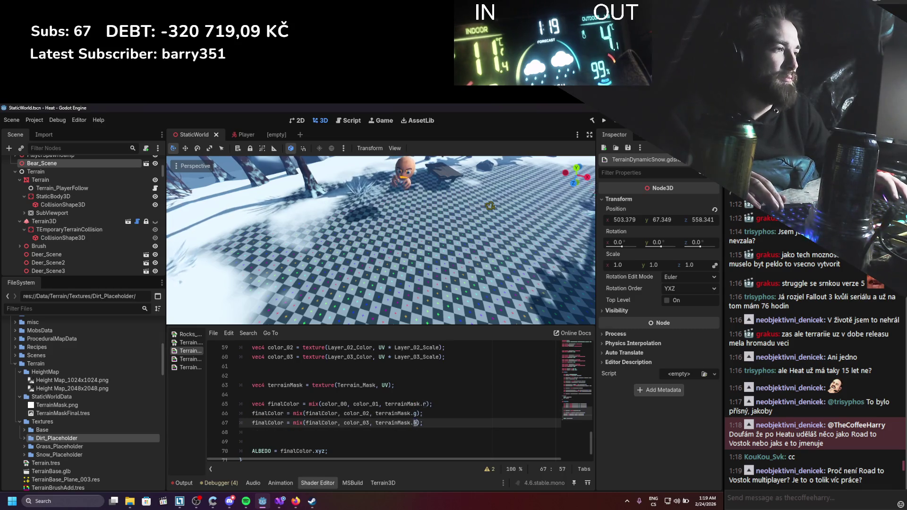
key(ctrl+s)
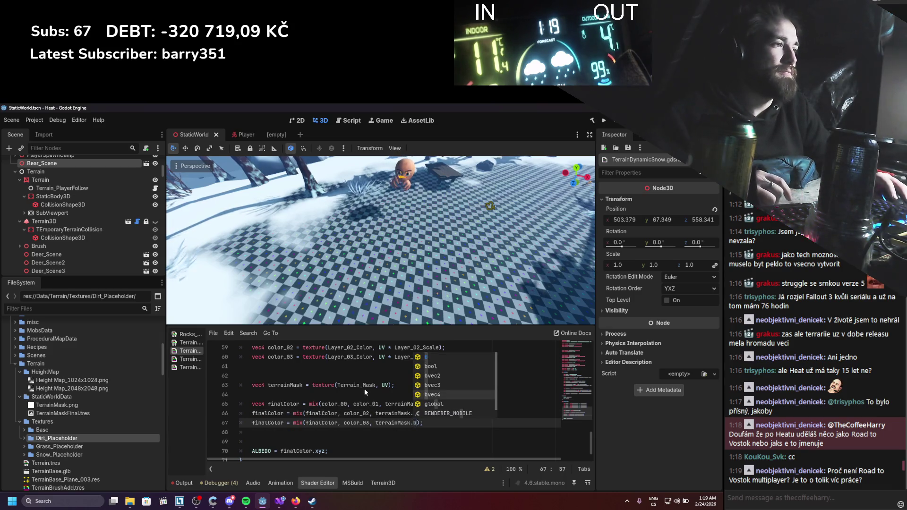
click(365, 389)
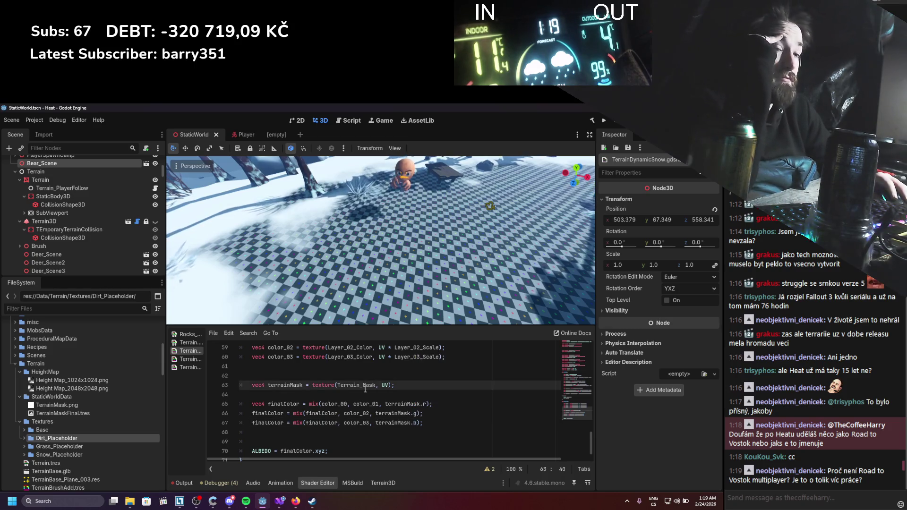
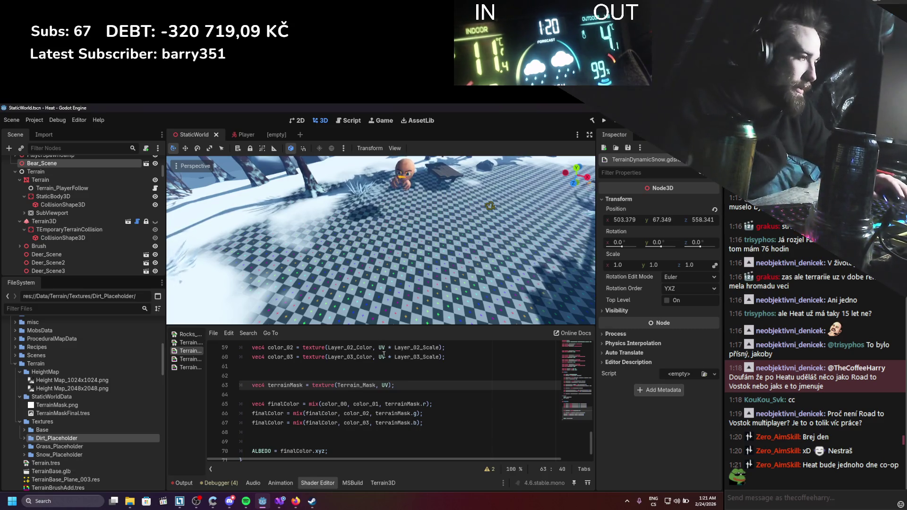
Select the finalColor mixing lines 64–67 in the terrain shader code
scroll(357, 405, up, 1)
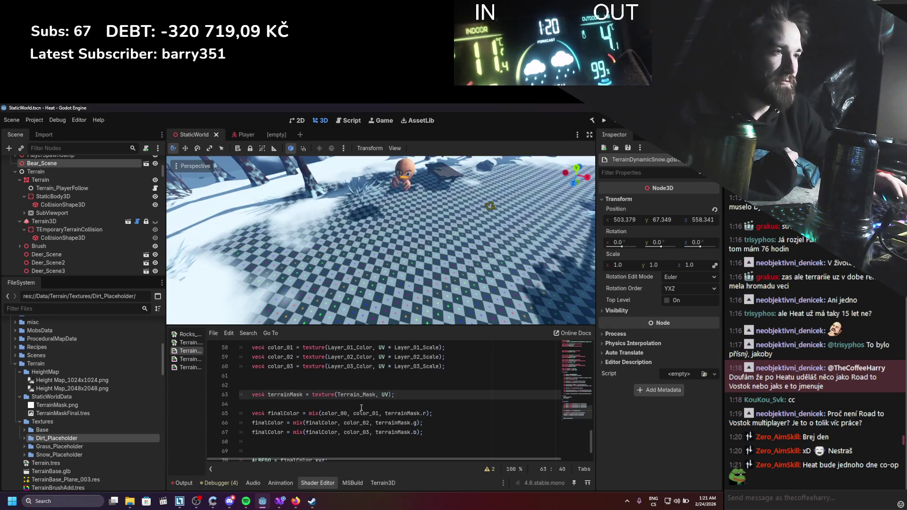
mouse_move(364, 442)
mouse_down()
mouse_move(340, 427)
mouse_move(331, 406)
mouse_up()
click(401, 425)
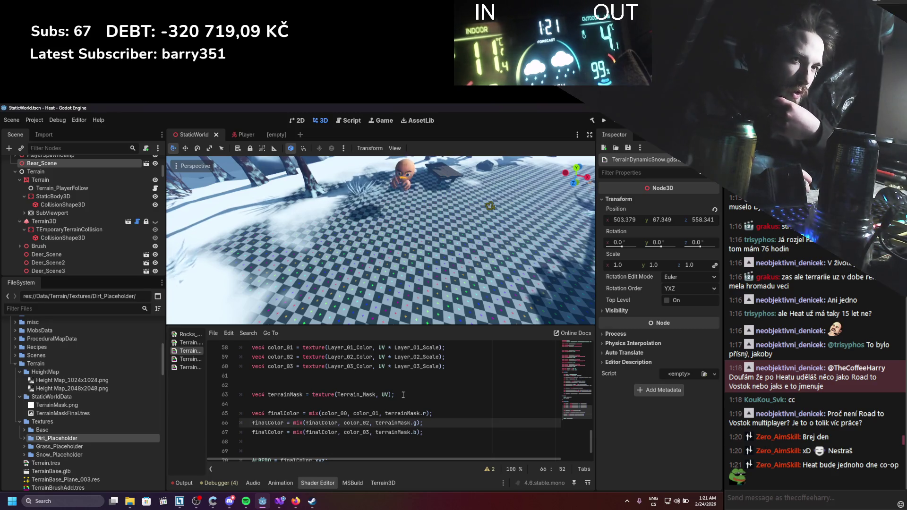
click(446, 432)
key(shift+Up)
key(shift+Up)
key(shift+Up)
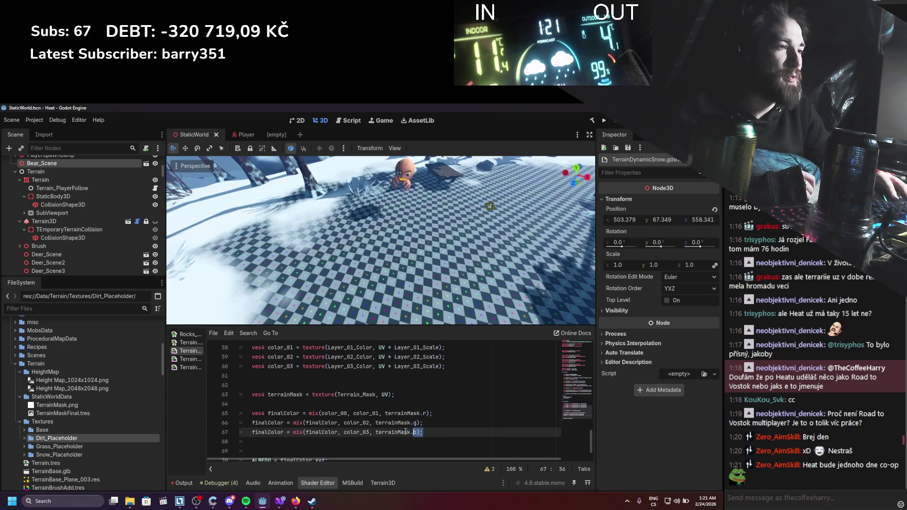
click(447, 420)
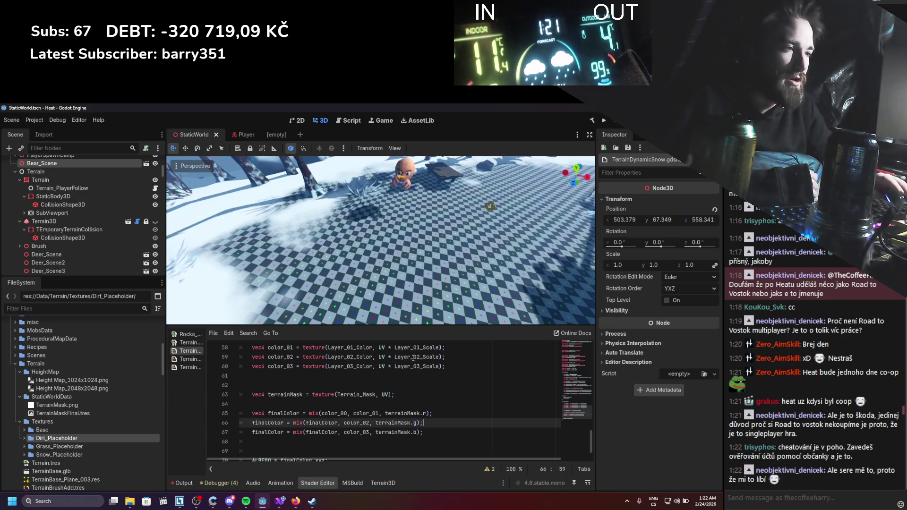
Dismiss the Steam library window and save the scene in Godot
click(312, 501)
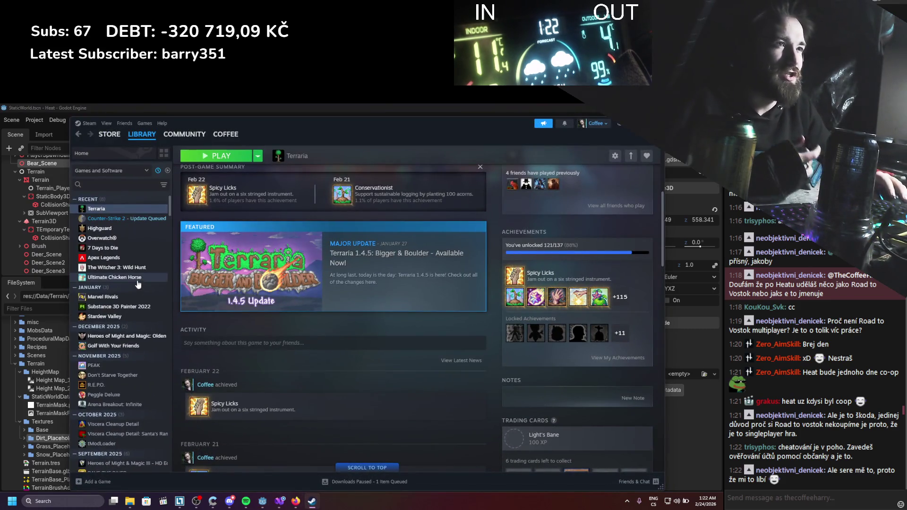
click(619, 124)
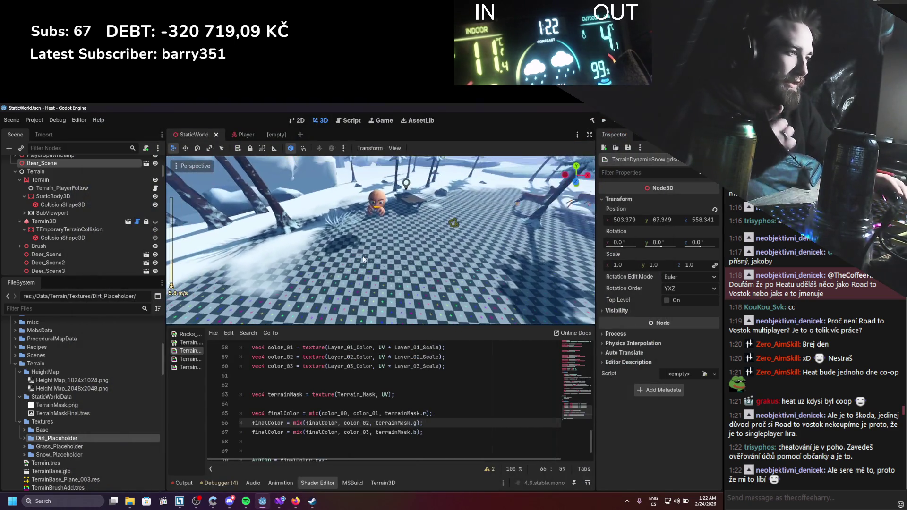
key(ctrl+s)
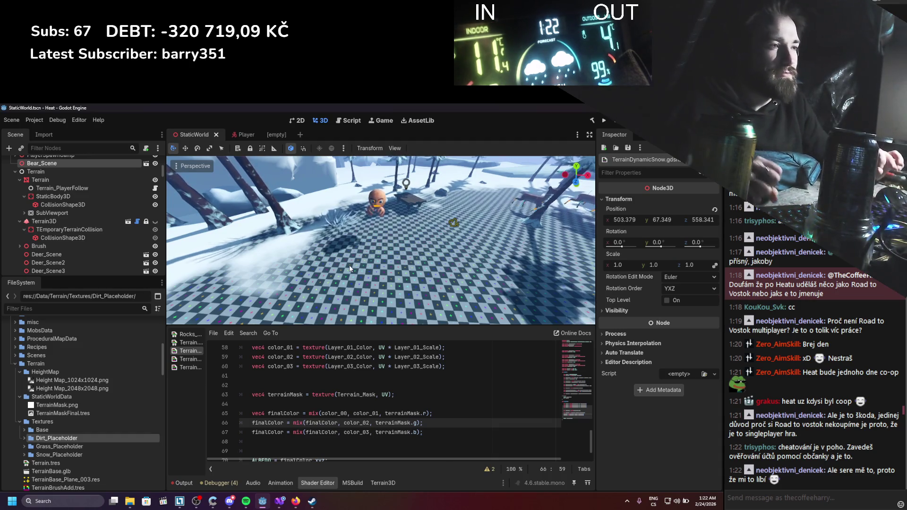
Reselect the three finalColor mix lines, then preview TerrainMask.png's texture properties
scroll(341, 267, down, 3)
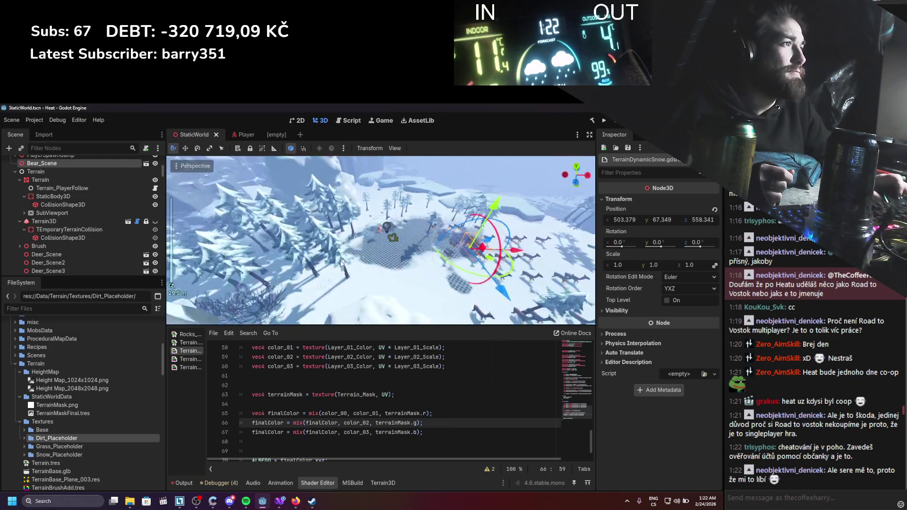
scroll(343, 261, up, 2)
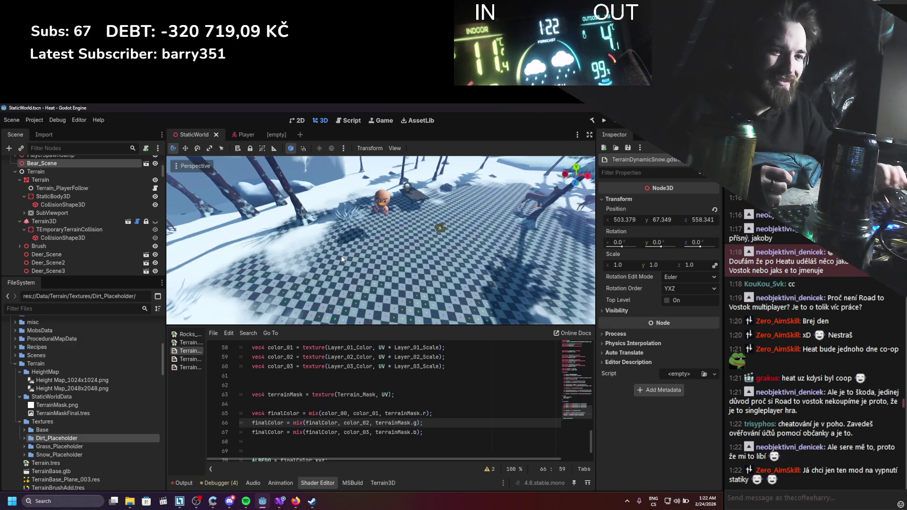
scroll(353, 236, up, 3)
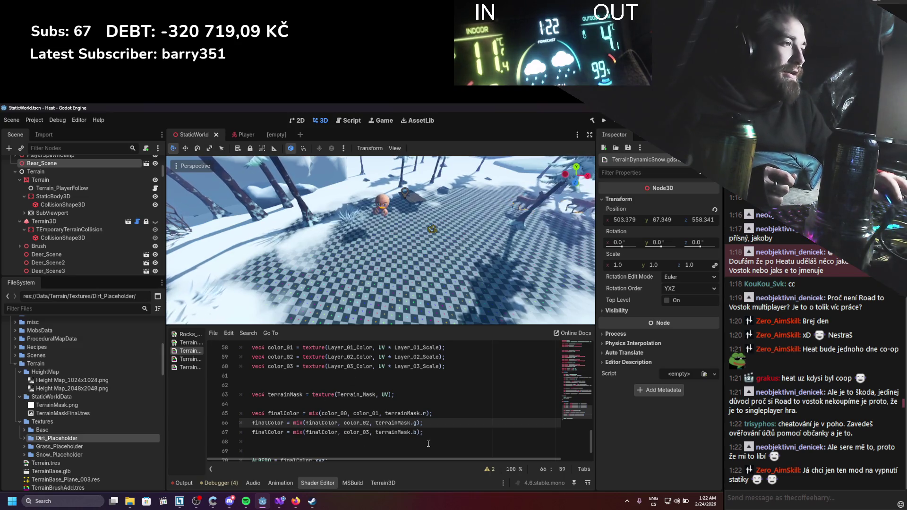
drag(250, 442, 332, 413)
click(105, 405)
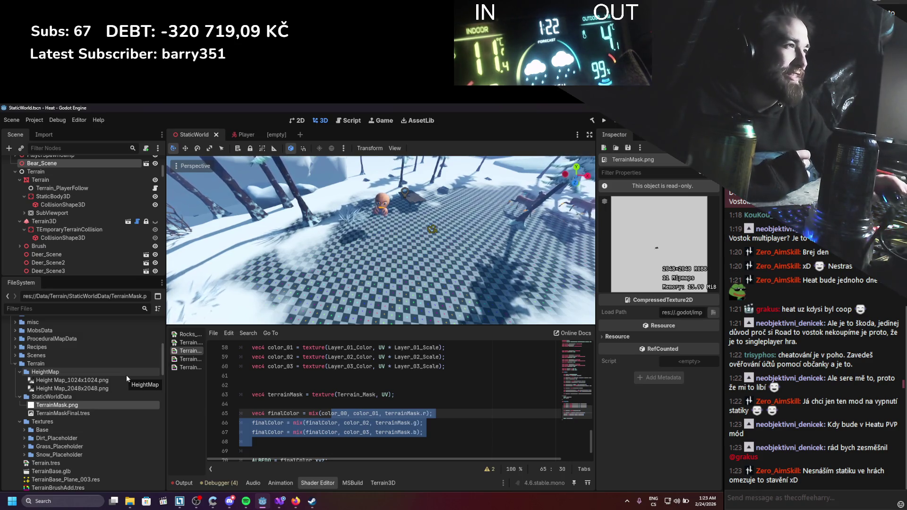
Frame Bear_Scene and orbit down over the checkered terrain around the bear
scroll(358, 310, up, 2)
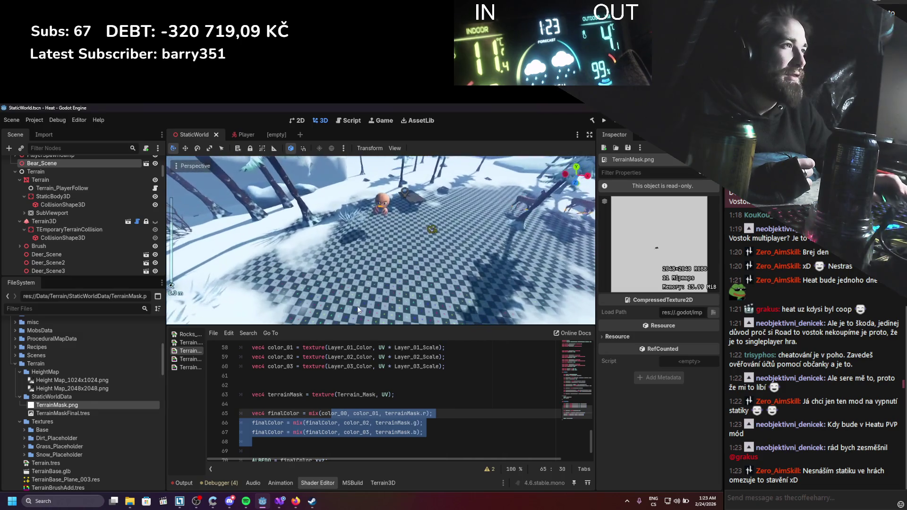
scroll(358, 310, down, 4)
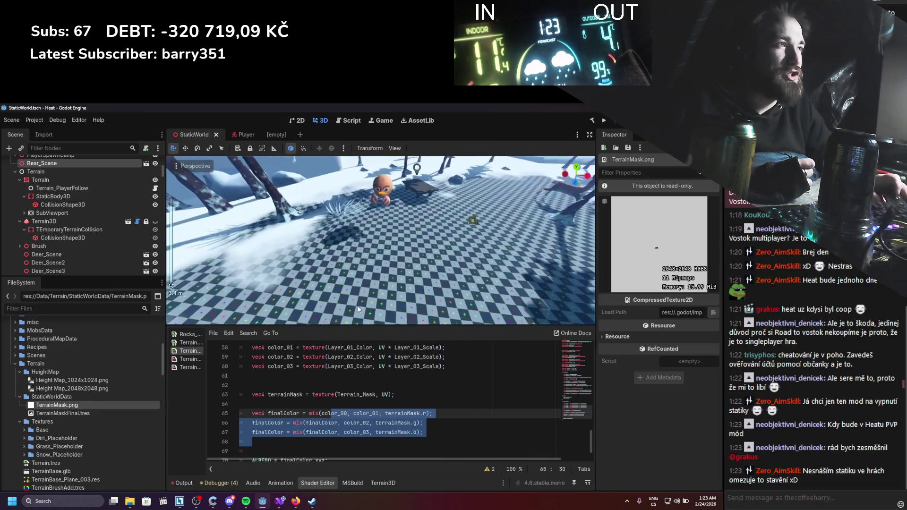
scroll(358, 310, up, 8)
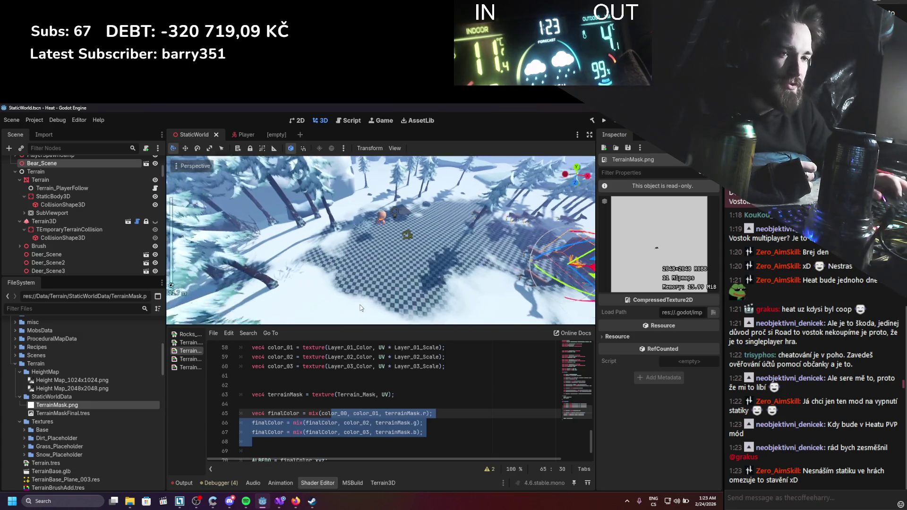
scroll(360, 308, up, 4)
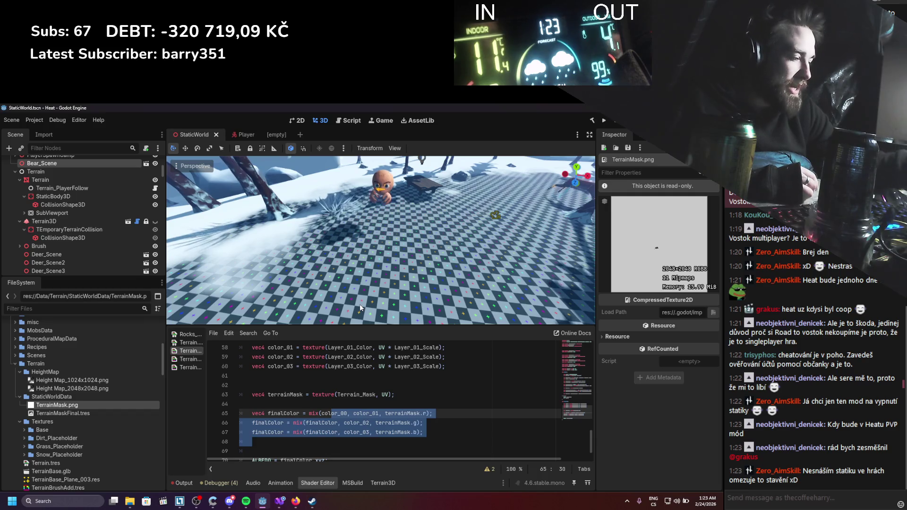
key(f)
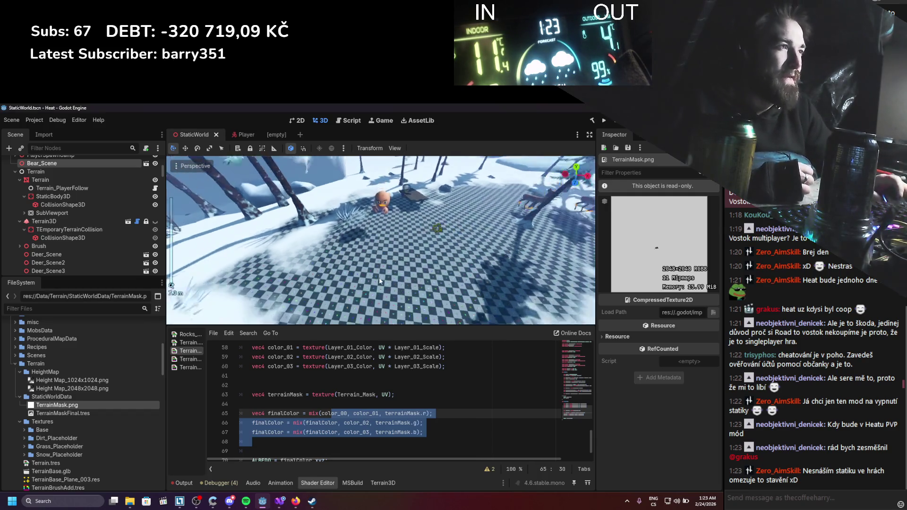
mouse_move(374, 267)
mouse_down()
mouse_move(381, 298)
mouse_move(381, 254)
mouse_move(301, 192)
mouse_up()
scroll(375, 275, down, 5)
scroll(381, 285, up, 2)
scroll(381, 285, up, 10)
scroll(302, 193, down, 2)
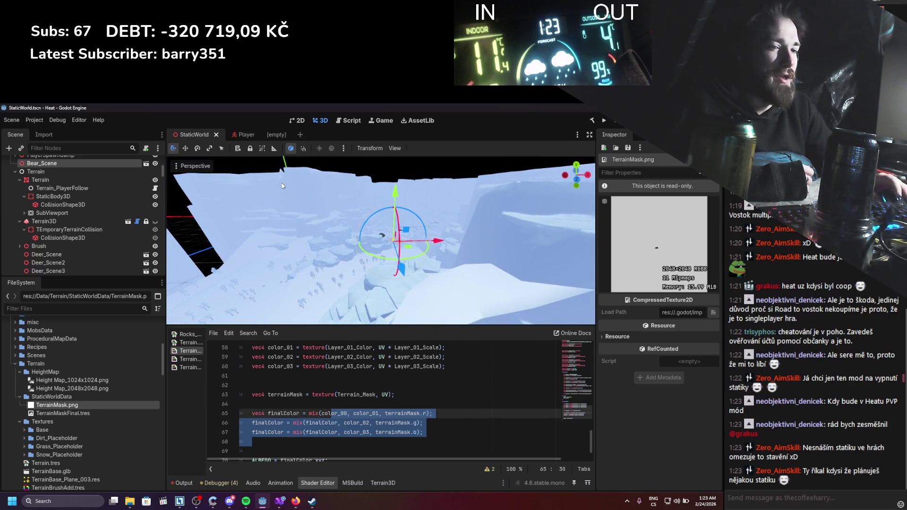
scroll(282, 186, up, 11)
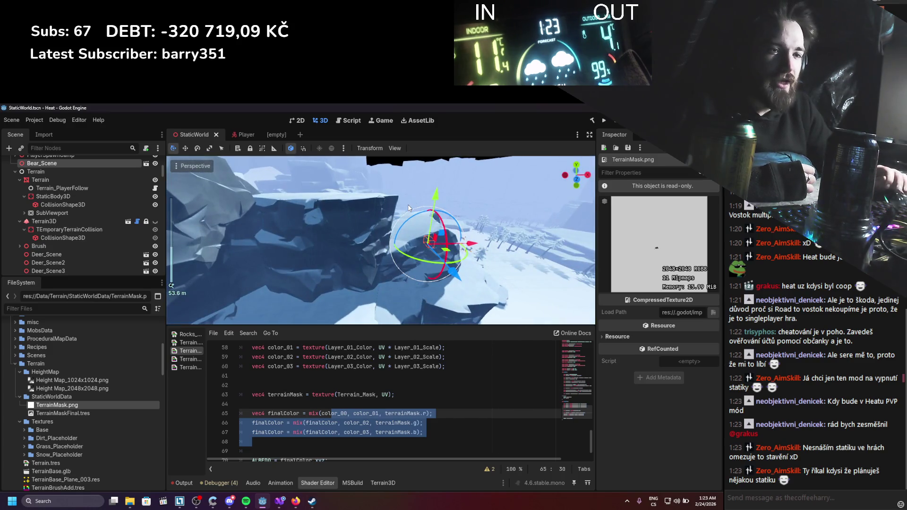
scroll(414, 223, up, 10)
mouse_move(415, 223)
mouse_down()
mouse_move(400, 247)
mouse_move(440, 262)
mouse_move(373, 193)
mouse_up()
scroll(440, 262, up, 2)
Save the StaticWorld scene, then orbit across the checkered terrain toward the deer
key(ctrl+s)
scroll(373, 194, up, 4)
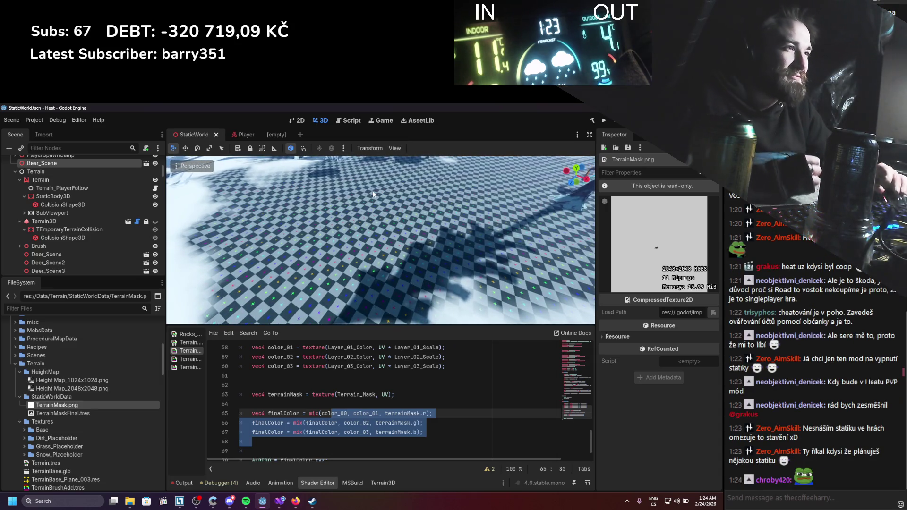
scroll(373, 196, down, 6)
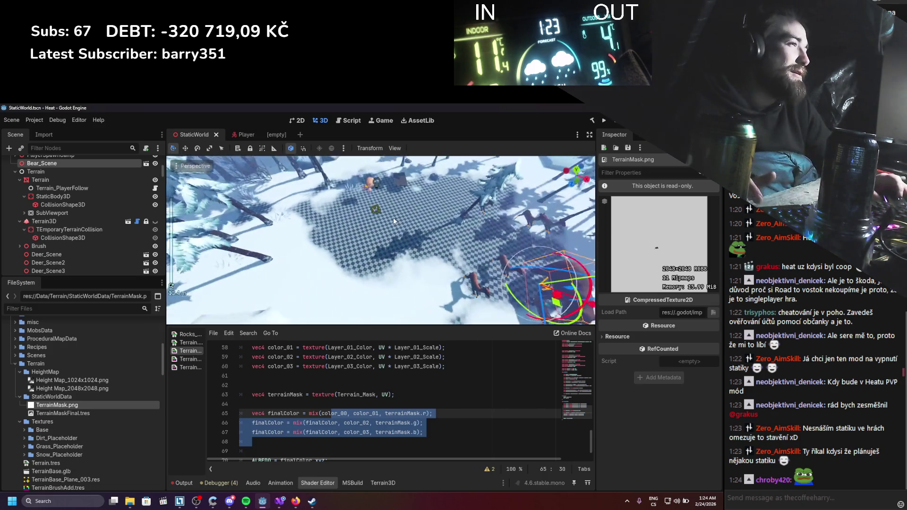
scroll(373, 213, up, 4)
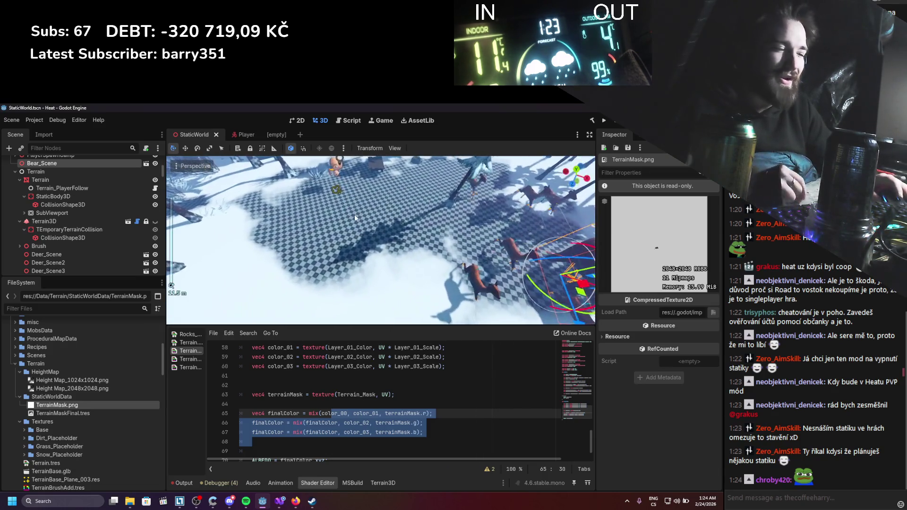
scroll(358, 209, up, 1)
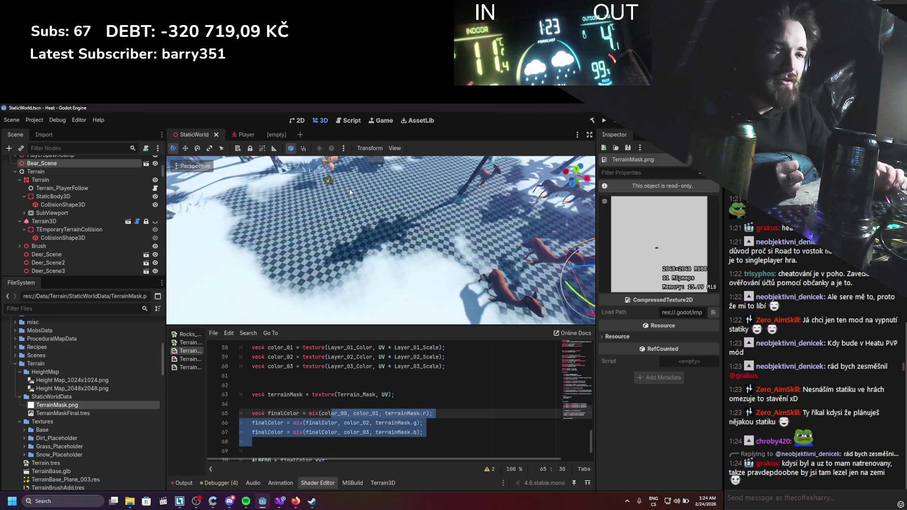
scroll(349, 188, down, 3)
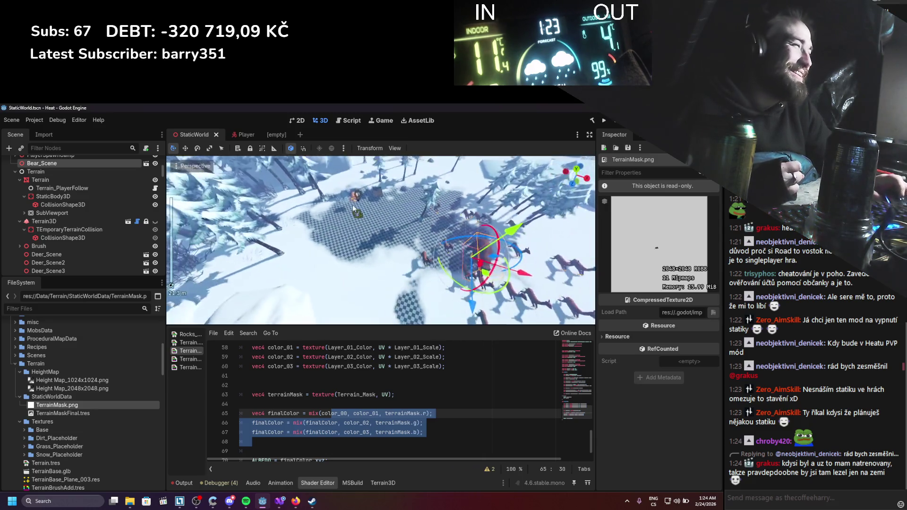
scroll(366, 191, up, 2)
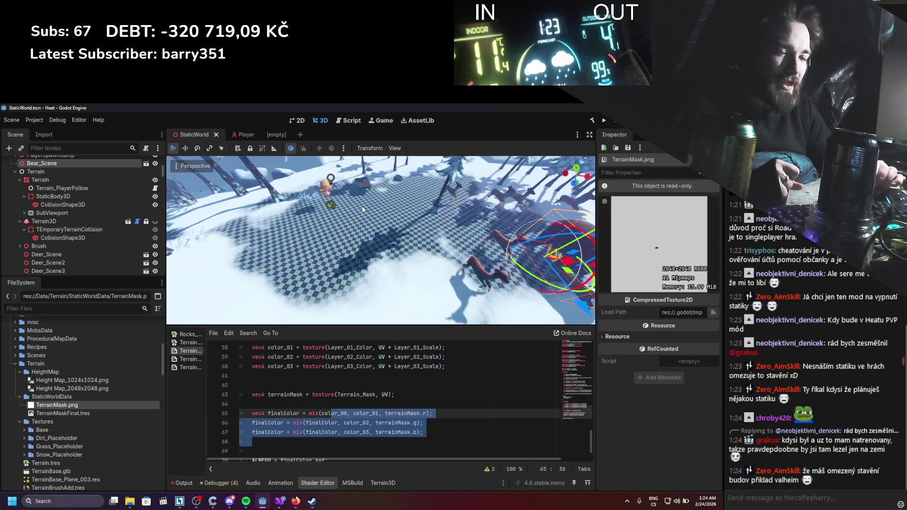
scroll(362, 206, up, 4)
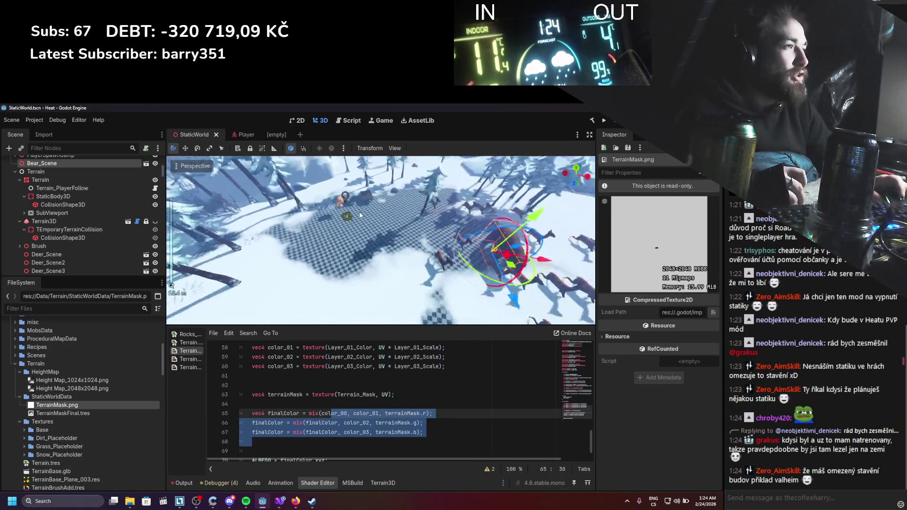
scroll(358, 233, up, 2)
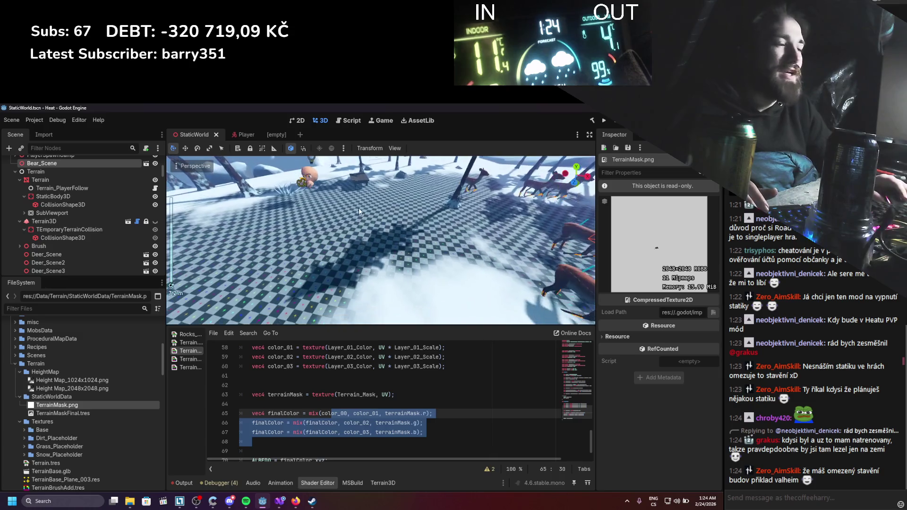
scroll(358, 211, down, 3)
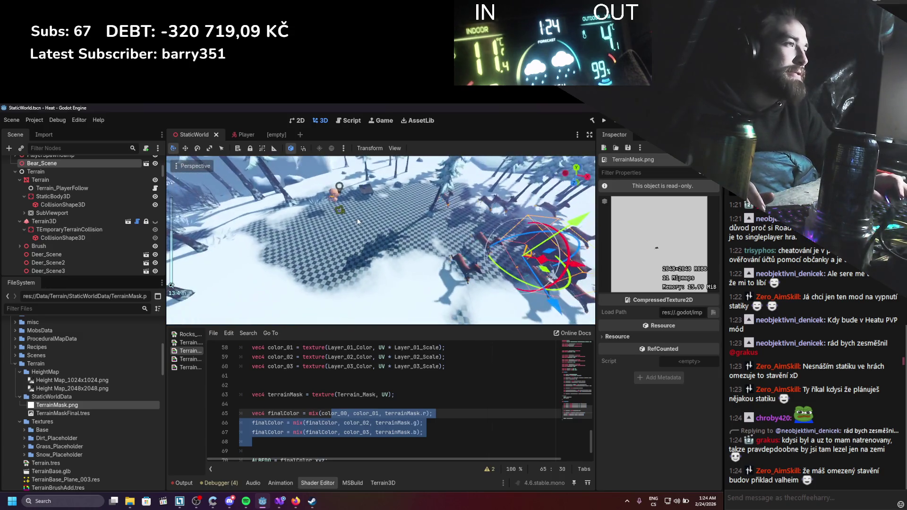
scroll(357, 239, down, 4)
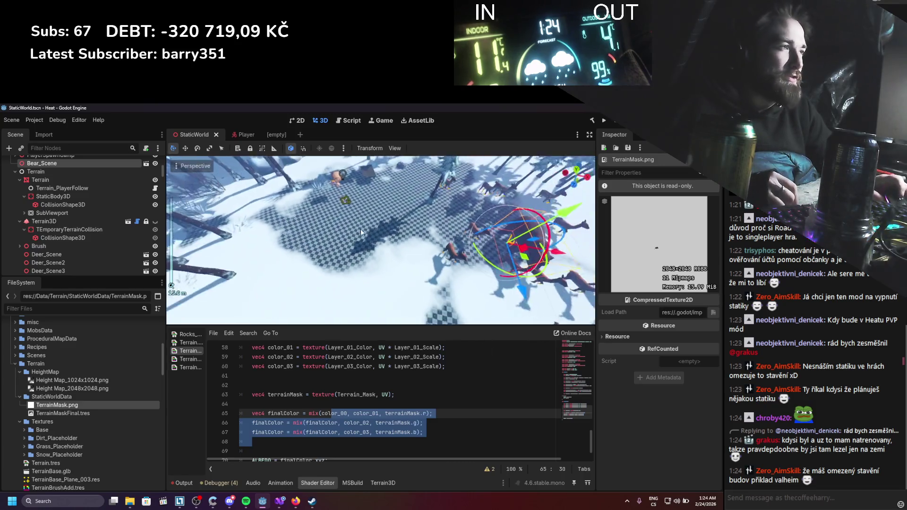
scroll(361, 229, up, 4)
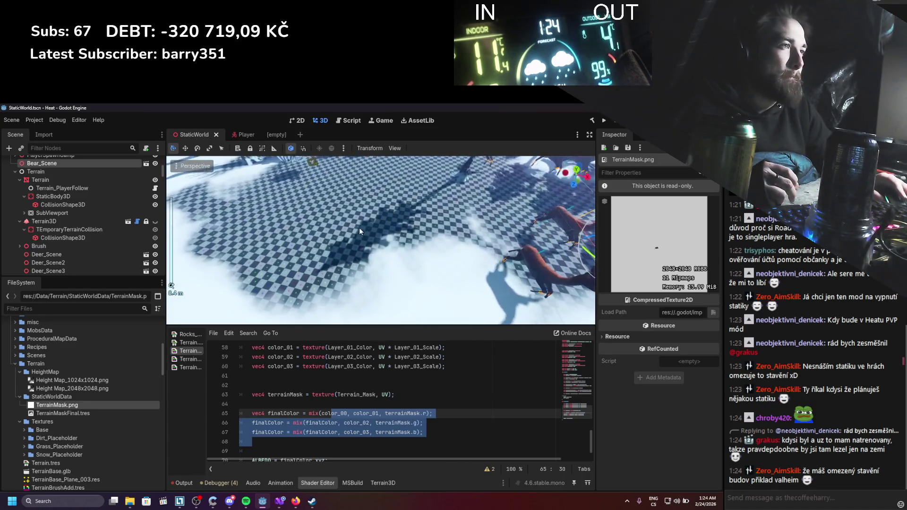
drag(370, 231, 410, 253)
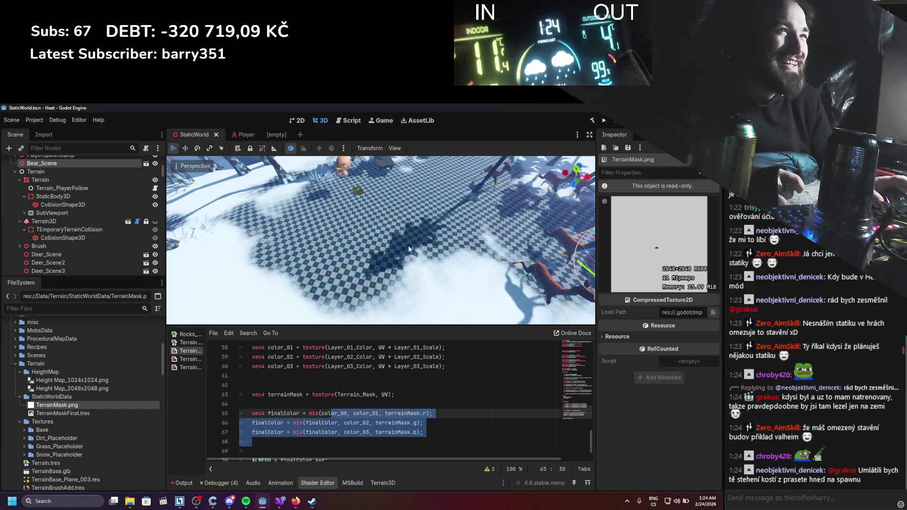
scroll(59, 210, up, 3)
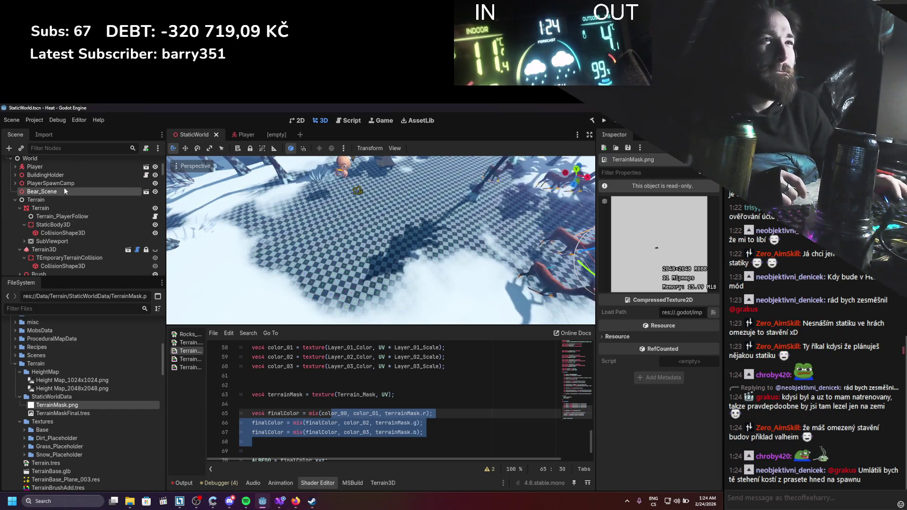
Select the Terrain node and widen the Inspector so shader parameter names show fully
click(63, 208)
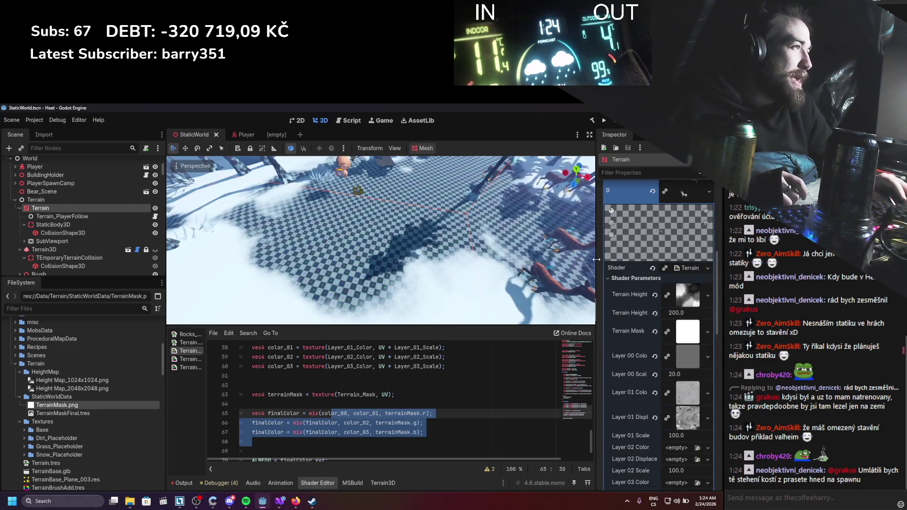
drag(599, 266, 562, 258)
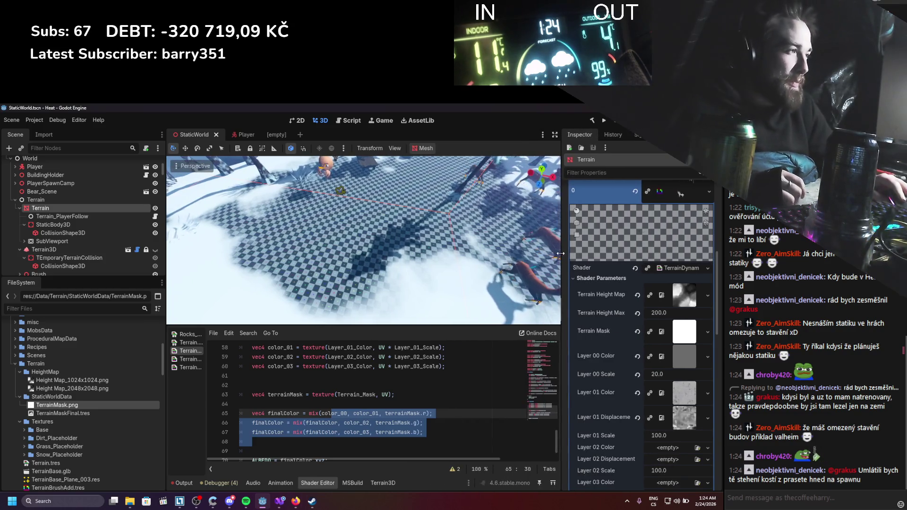
scroll(580, 277, down, 3)
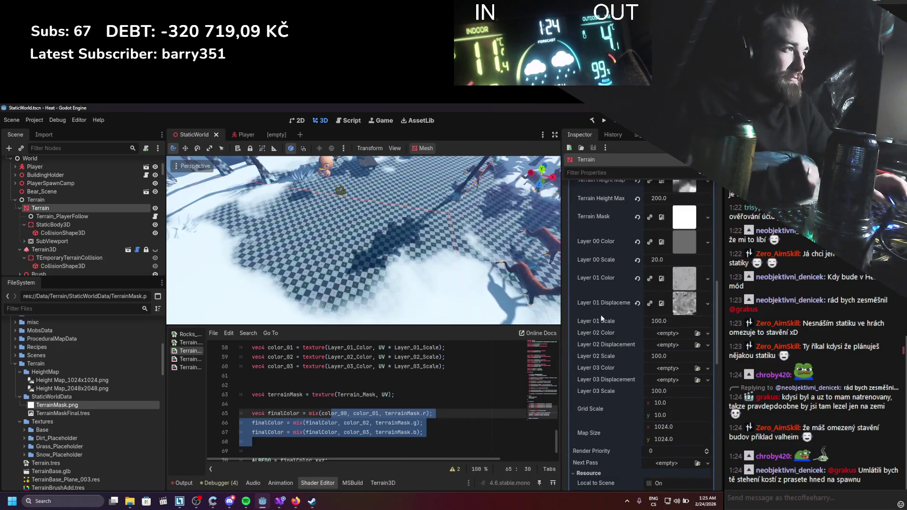
drag(560, 265, 542, 246)
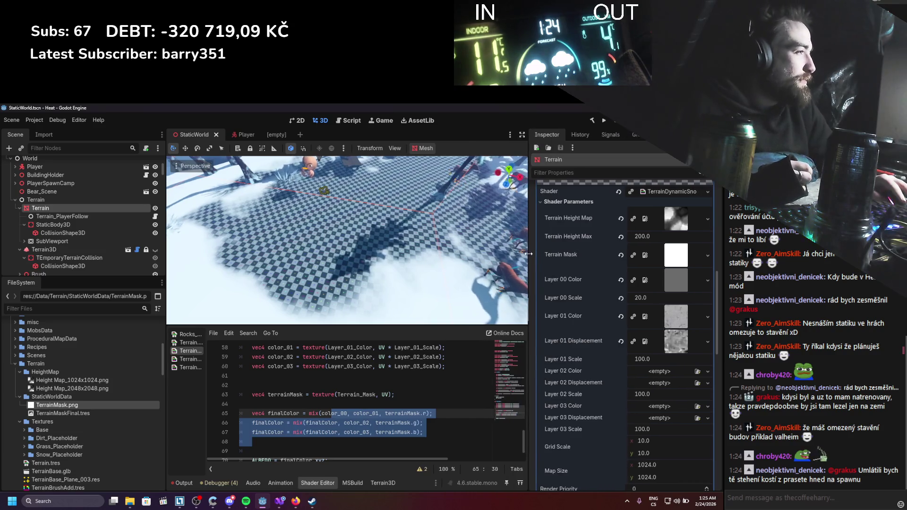
scroll(436, 266, up, 2)
scroll(436, 266, down, 3)
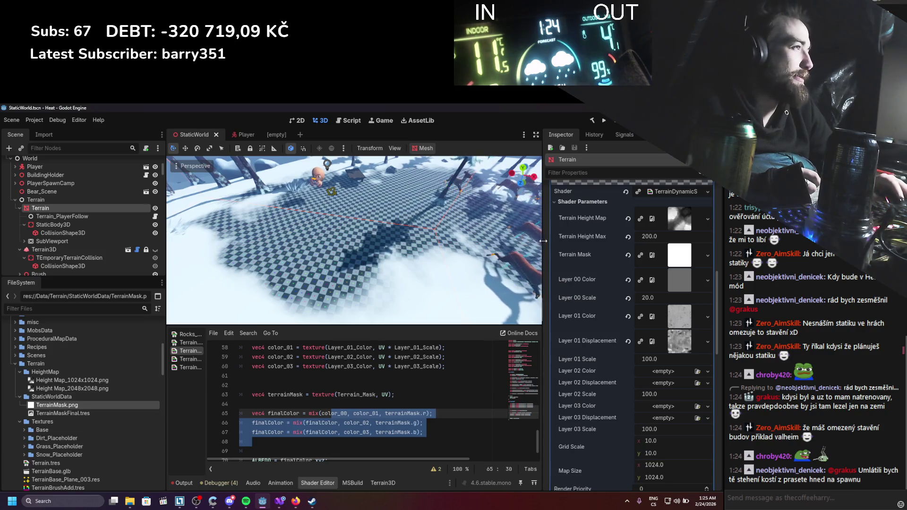
mouse_move(544, 243)
mouse_down()
mouse_move(522, 243)
mouse_move(534, 231)
mouse_move(525, 239)
mouse_move(544, 242)
mouse_up()
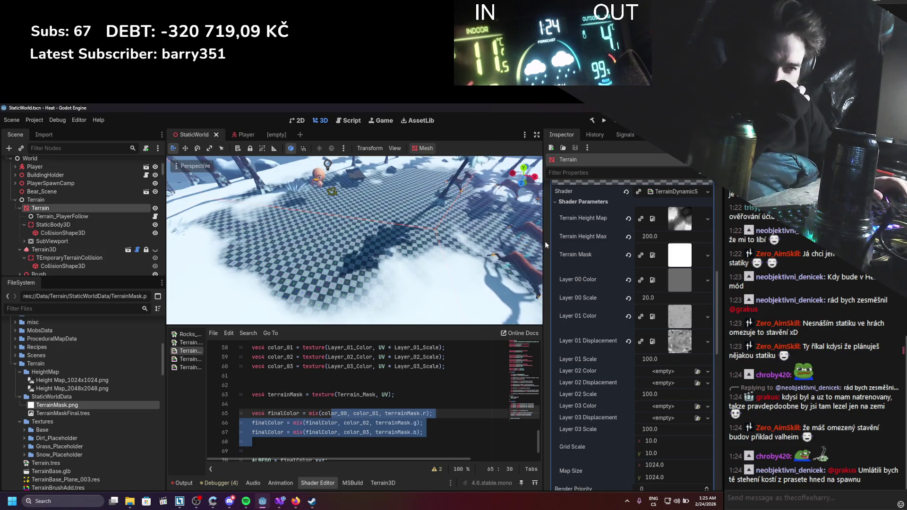
drag(545, 255, 523, 255)
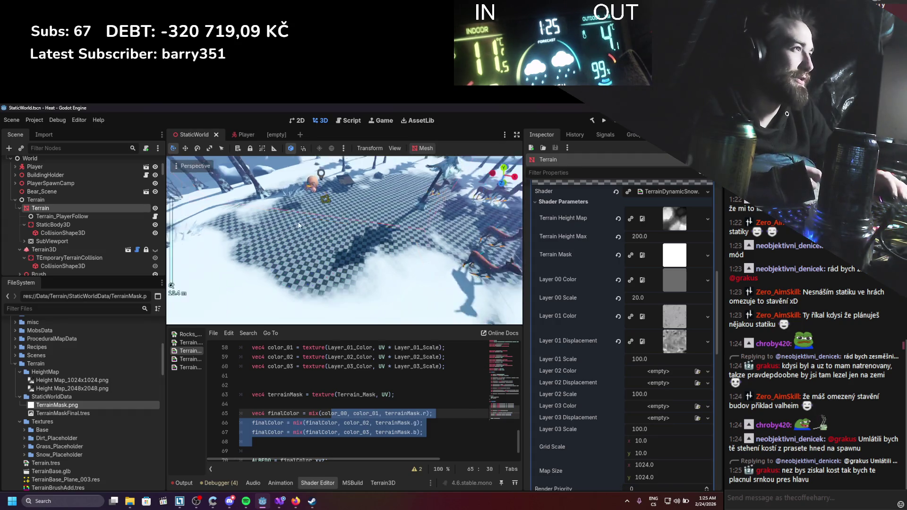
Look through the shader parameters, then switch to TexturePaint.cs in Visual Studio
scroll(300, 224, up, 4)
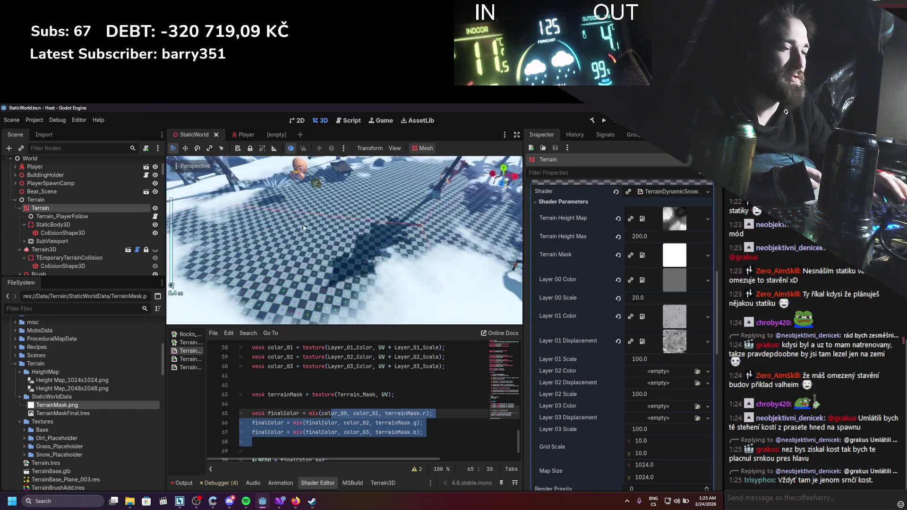
scroll(305, 227, up, 1)
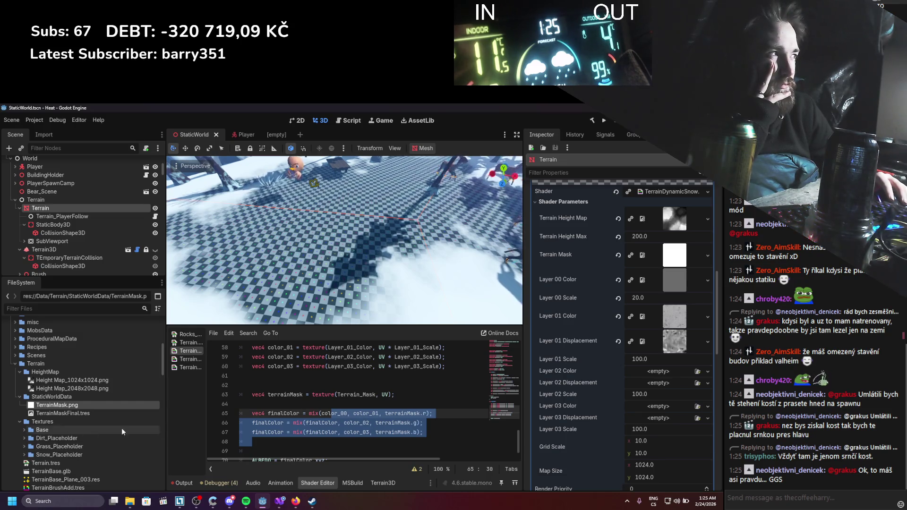
scroll(673, 445, up, 6)
scroll(670, 443, down, 8)
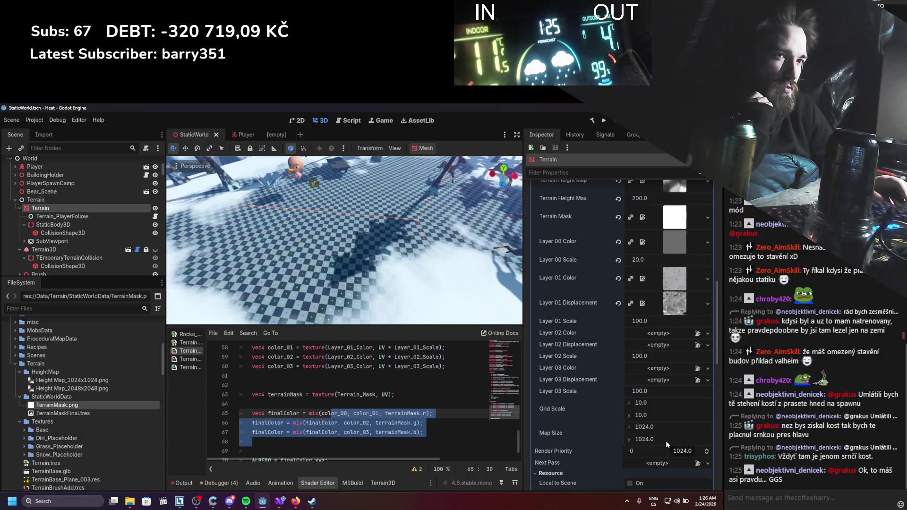
scroll(331, 234, down, 10)
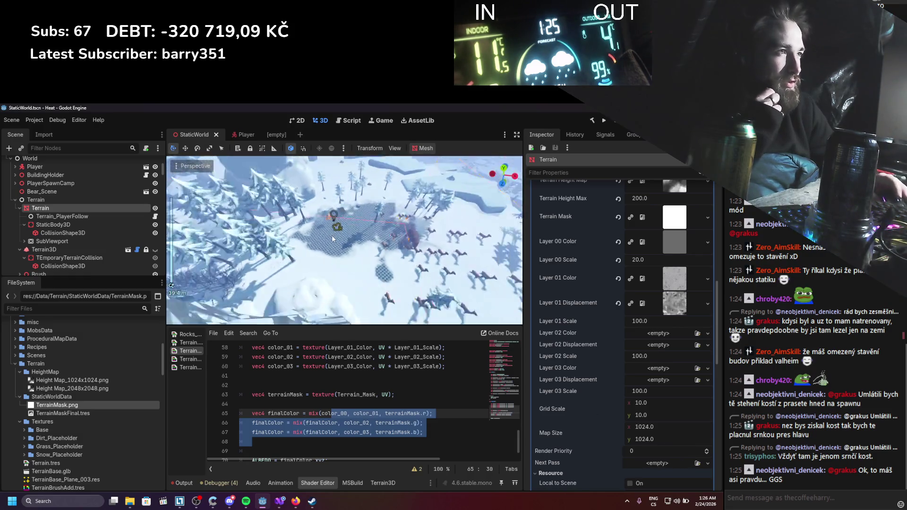
scroll(332, 234, up, 10)
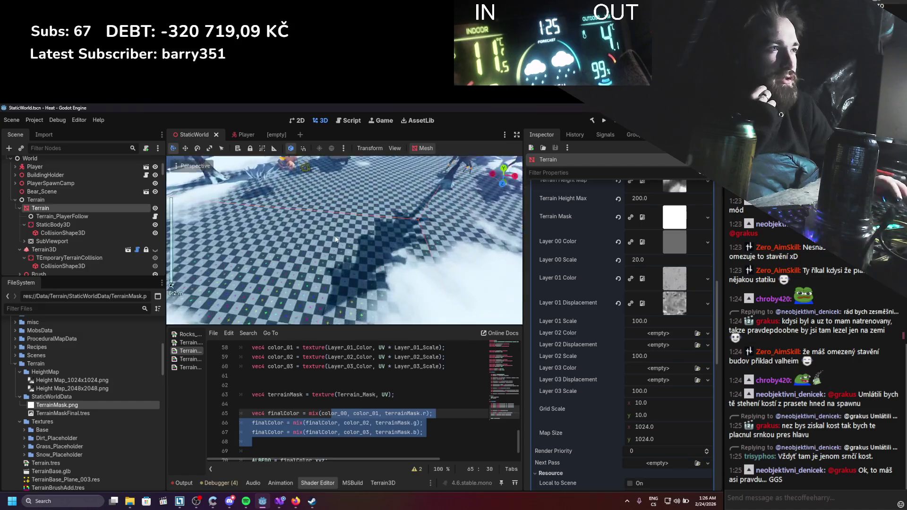
scroll(300, 265, down, 2)
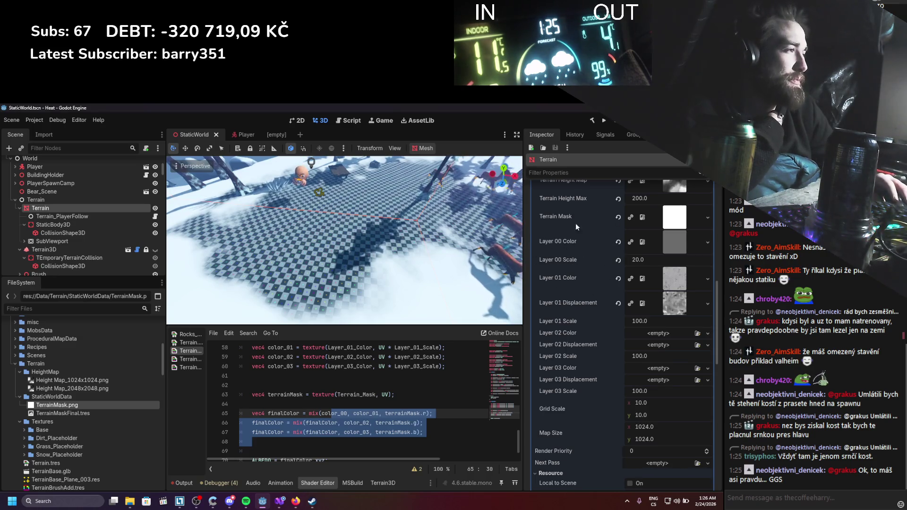
click(282, 508)
click(263, 501)
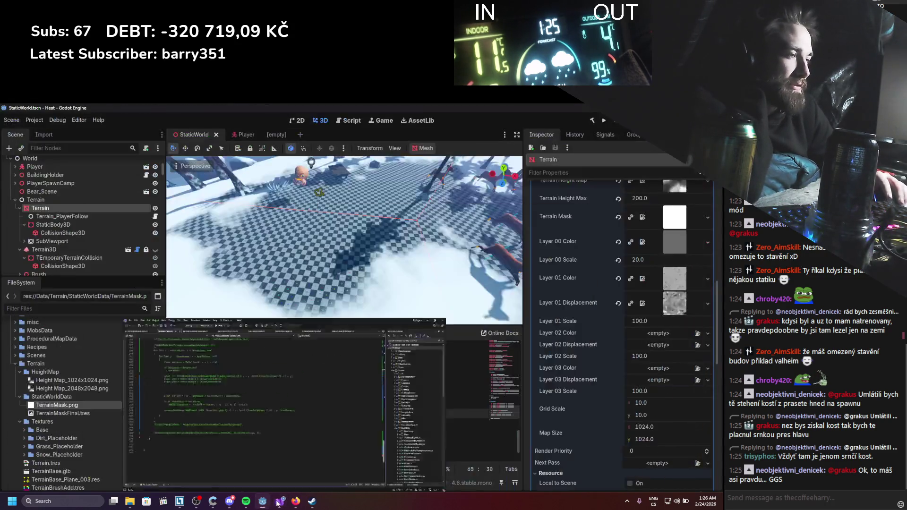
scroll(308, 415, up, 7)
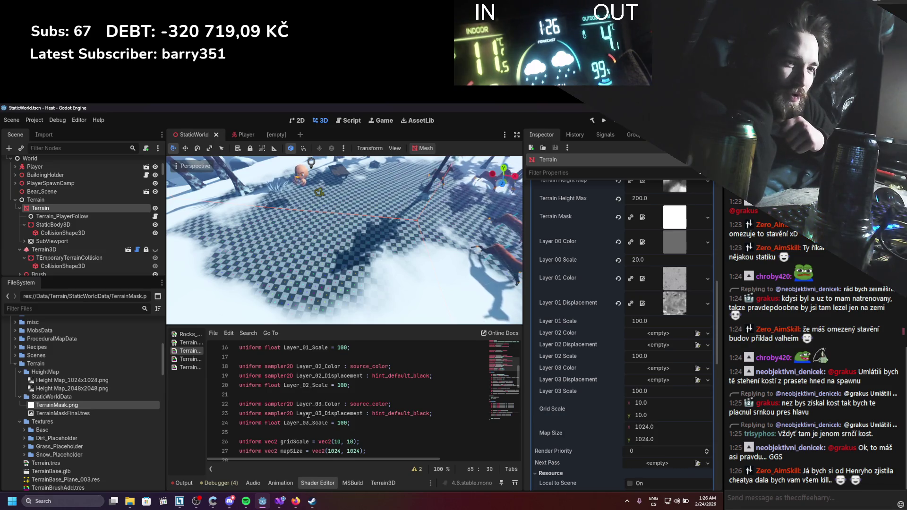
scroll(321, 400, up, 5)
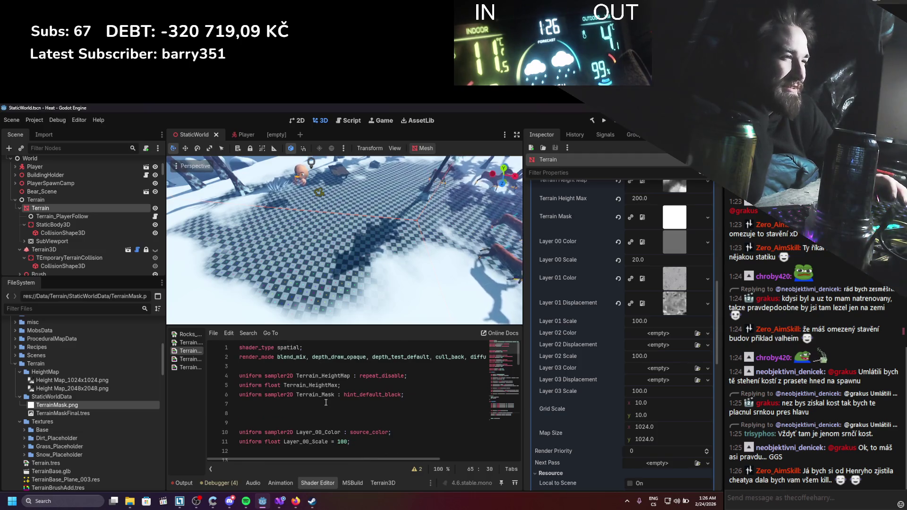
scroll(325, 402, down, 1)
scroll(325, 402, down, 2)
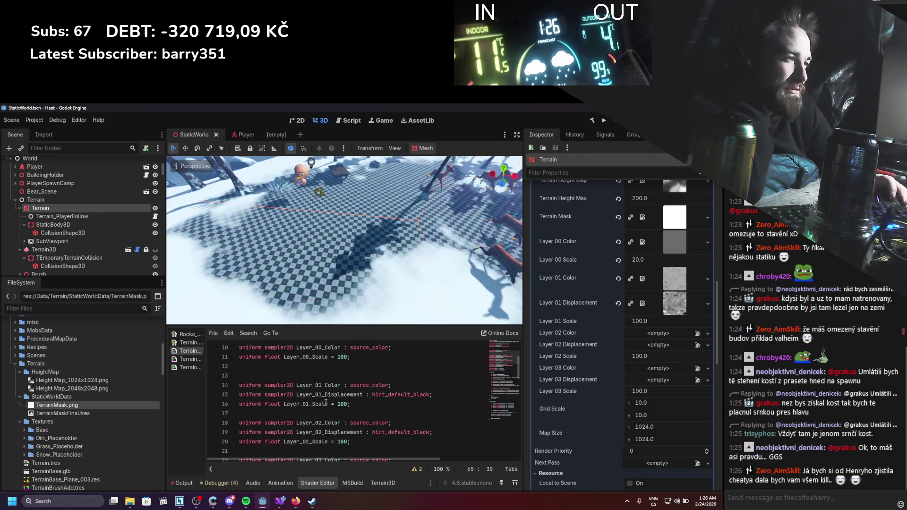
scroll(326, 402, down, 2)
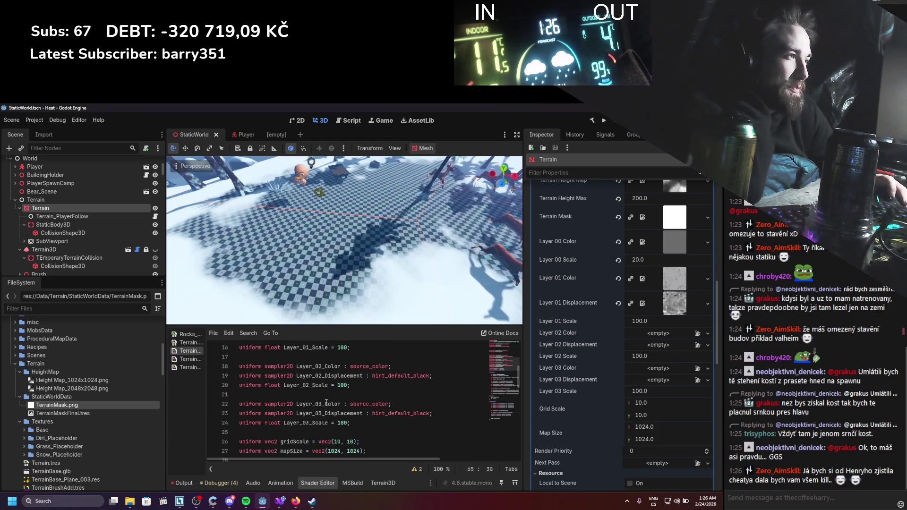
scroll(326, 403, up, 3)
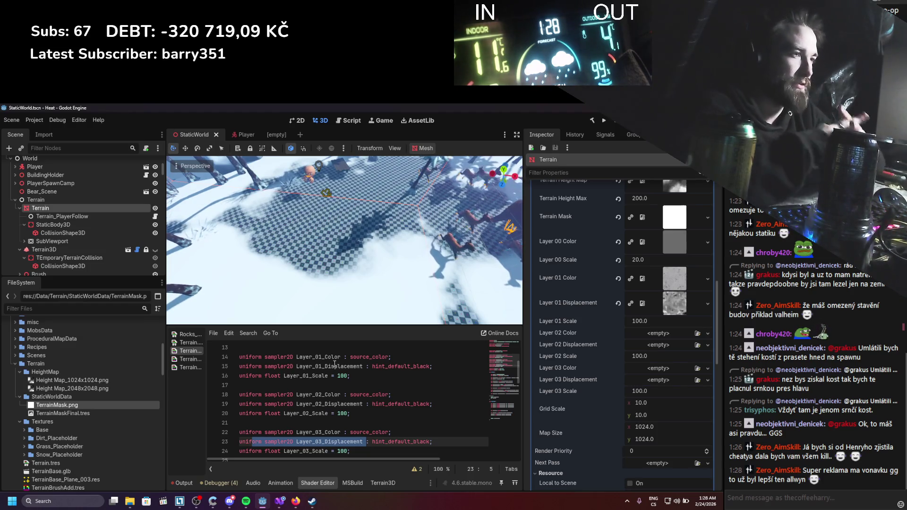
scroll(316, 351, up, 2)
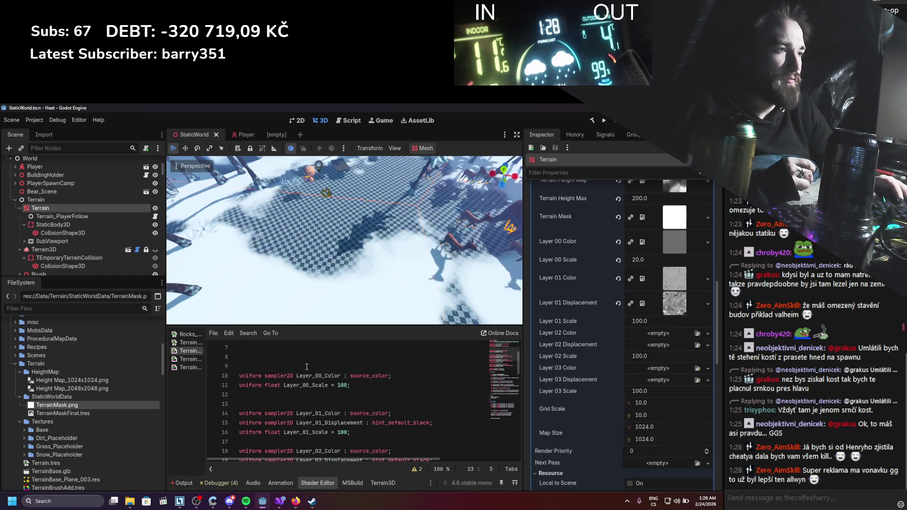
drag(368, 393, 210, 375)
scroll(625, 293, up, 3)
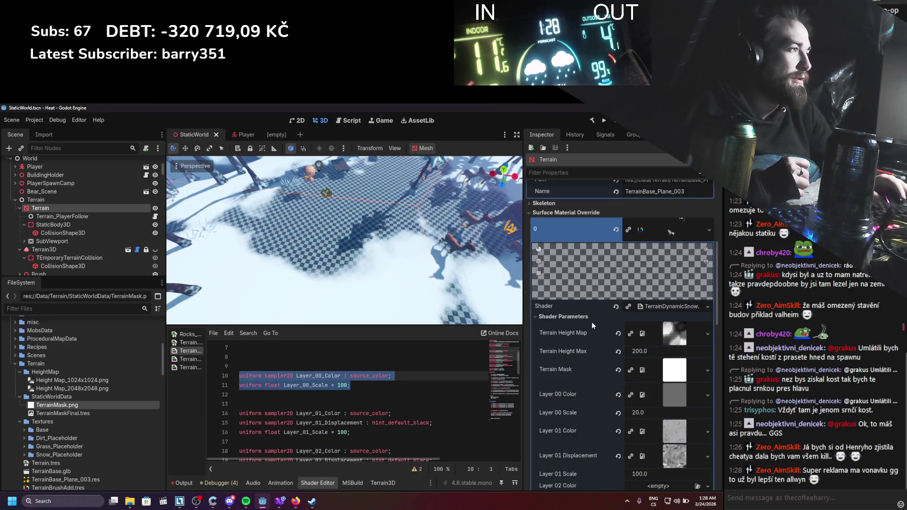
scroll(318, 372, down, 1)
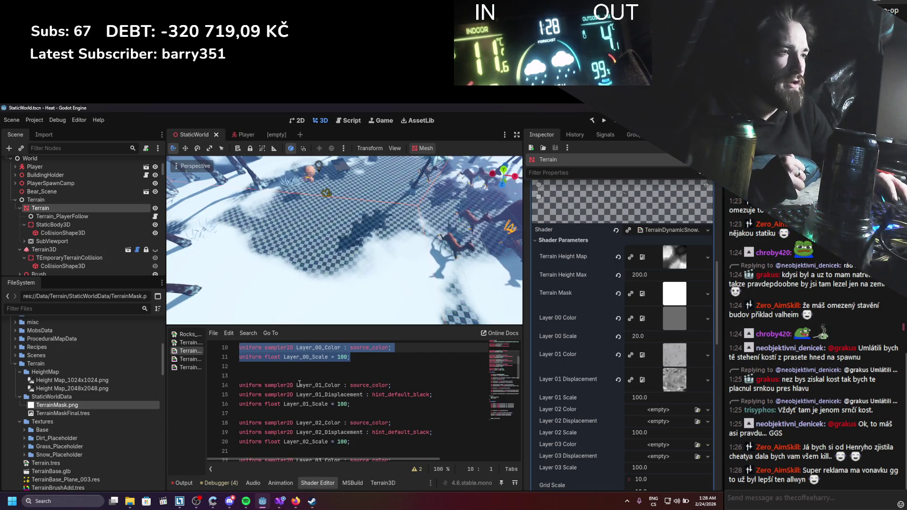
drag(298, 385, 360, 402)
click(378, 404)
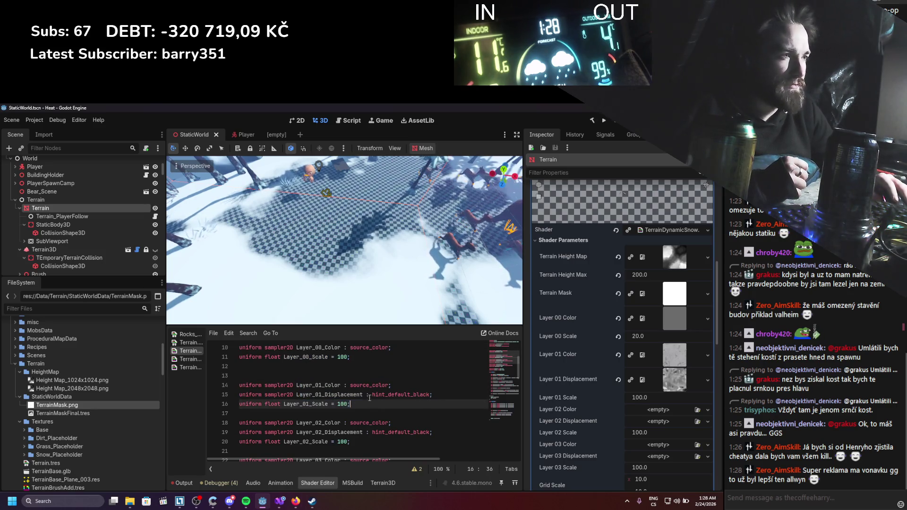
click(319, 385)
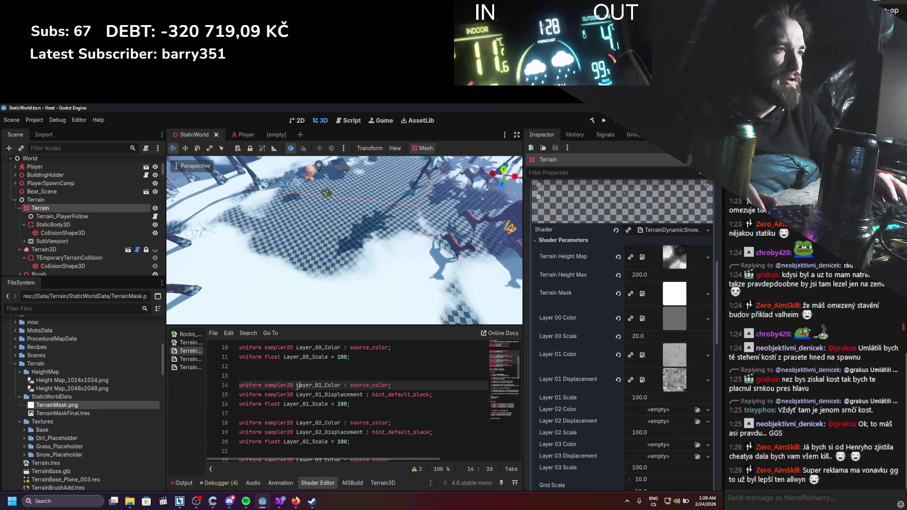
text(Dirt)
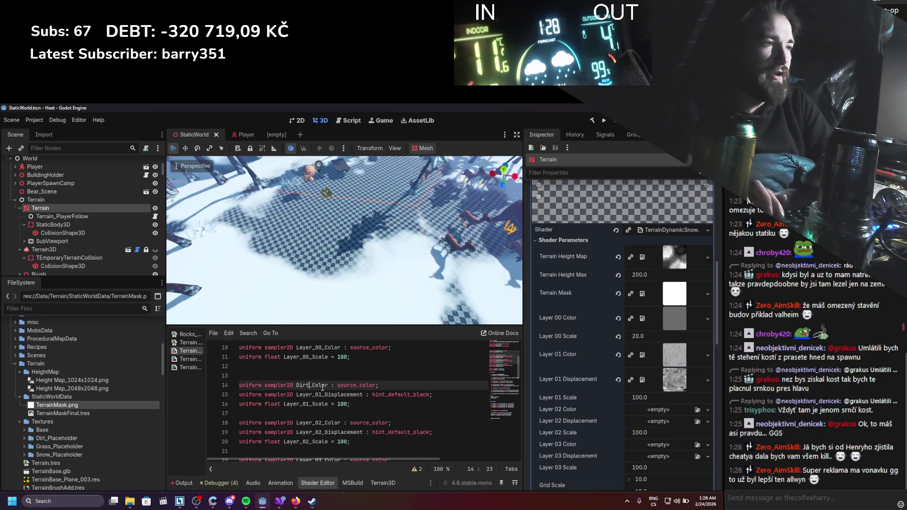
key(ctrl+s)
key(ctrl+shift+Left)
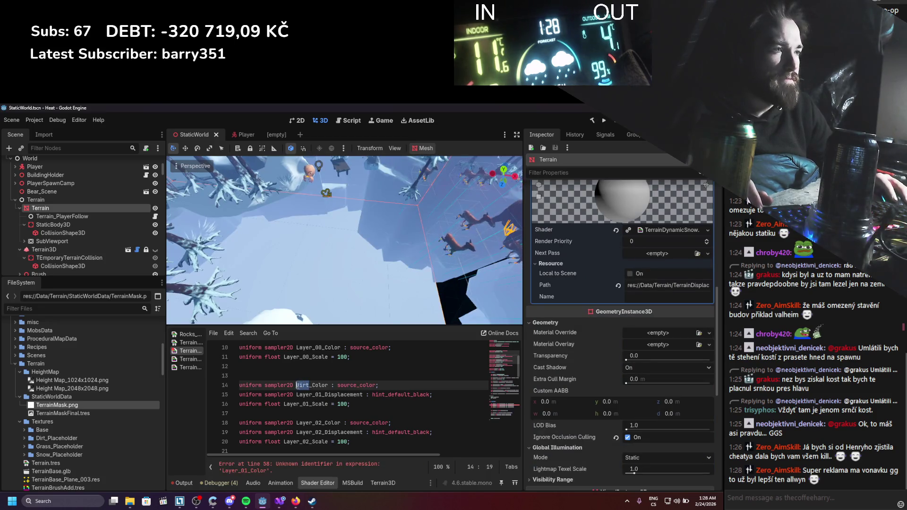
drag(321, 395, 285, 405)
key(ctrl+s)
scroll(359, 382, down, 4)
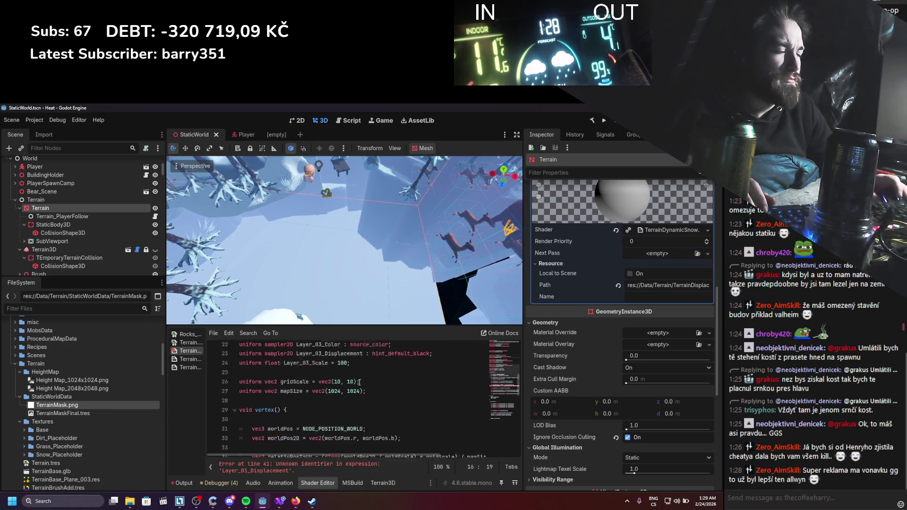
scroll(359, 382, down, 5)
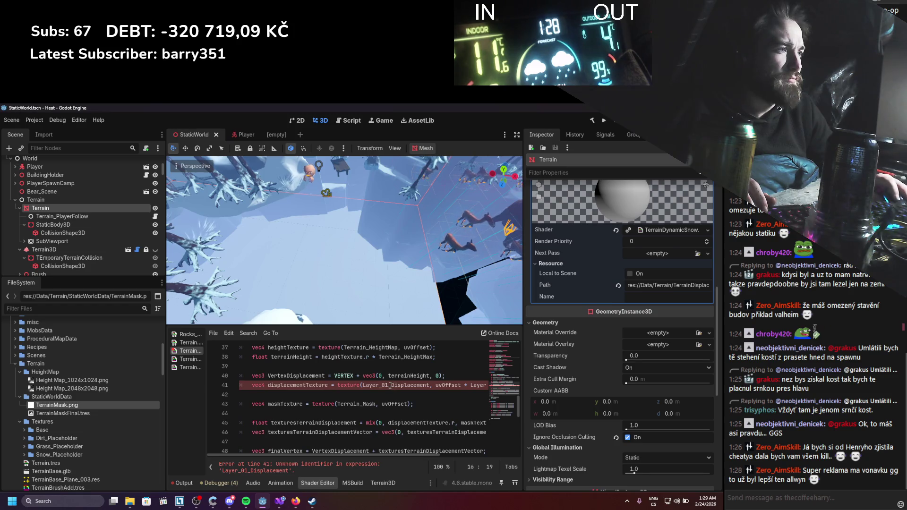
drag(390, 386, 379, 385)
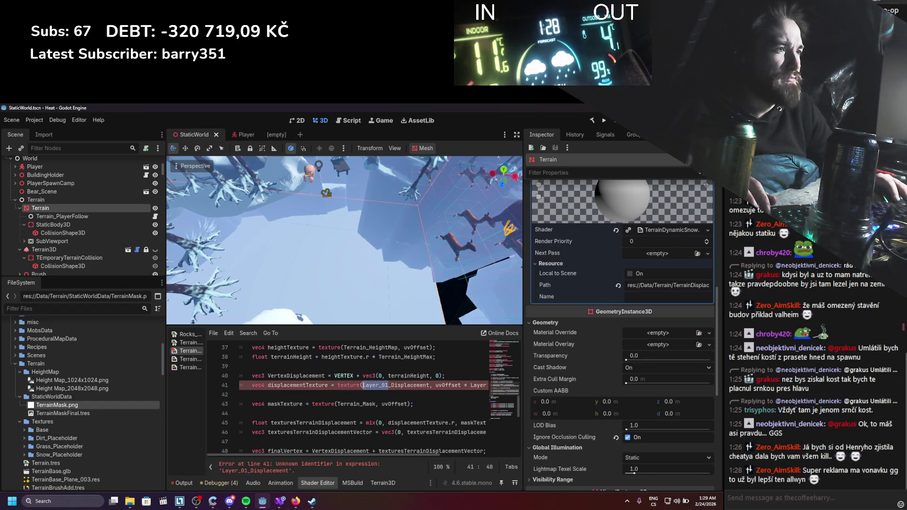
scroll(364, 392, down, 3)
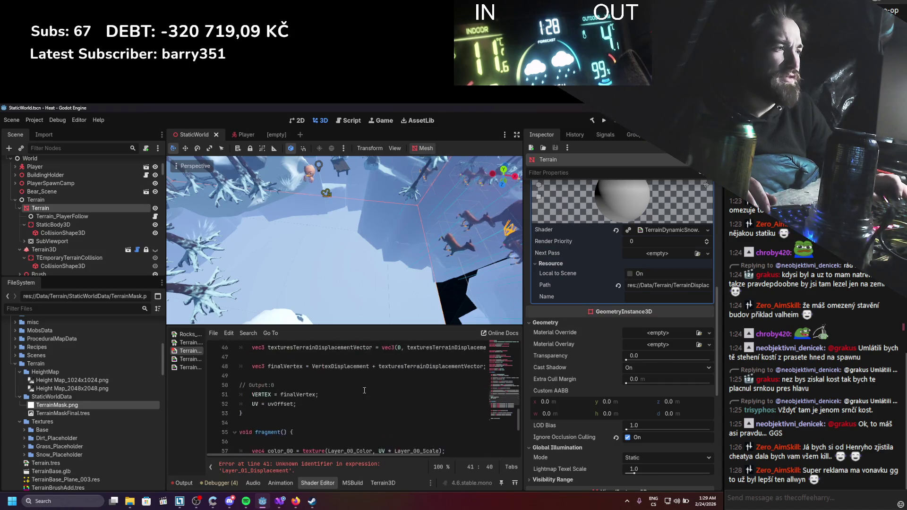
scroll(364, 392, up, 3)
scroll(364, 392, down, 6)
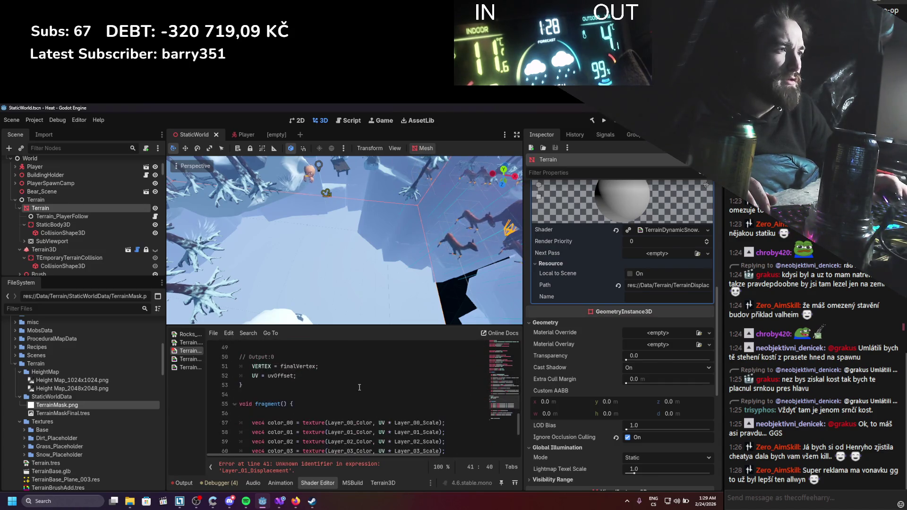
drag(354, 377, 340, 376)
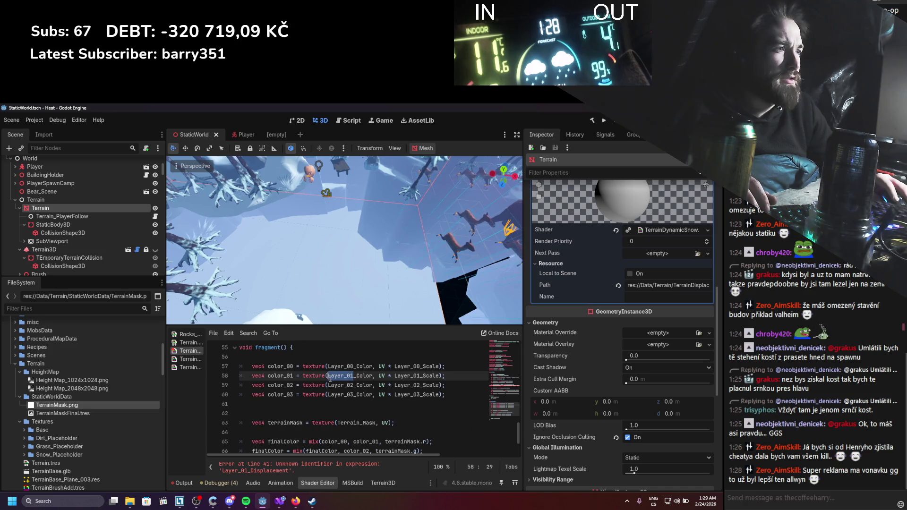
text(Dirt)
key(ctrl+s)
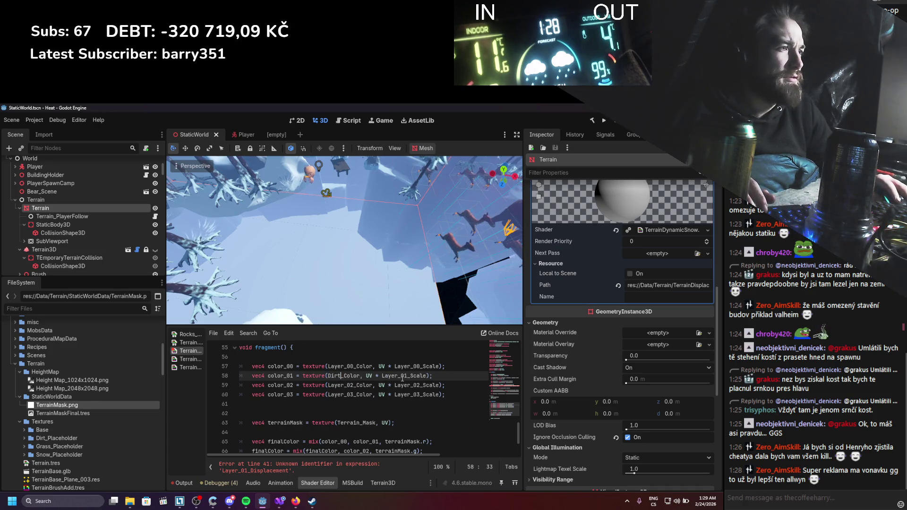
text(Dirt)
key(ctrl+s)
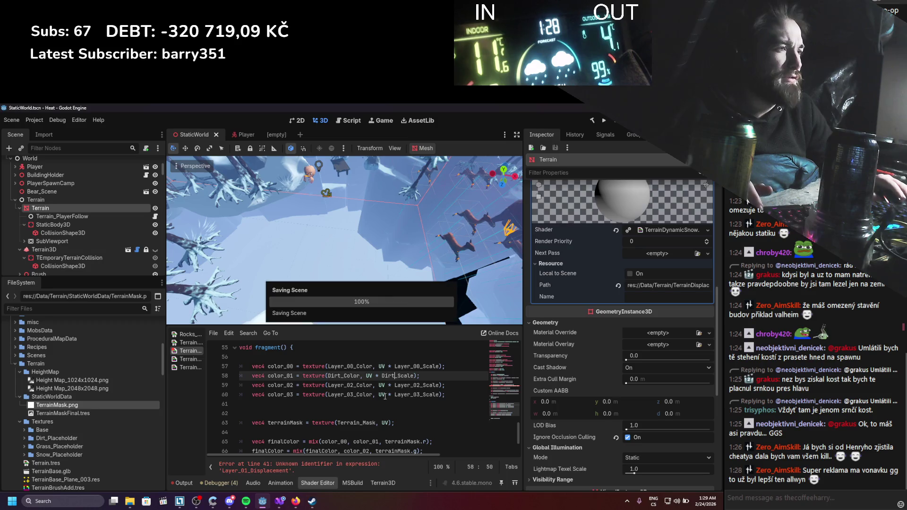
scroll(385, 396, down, 2)
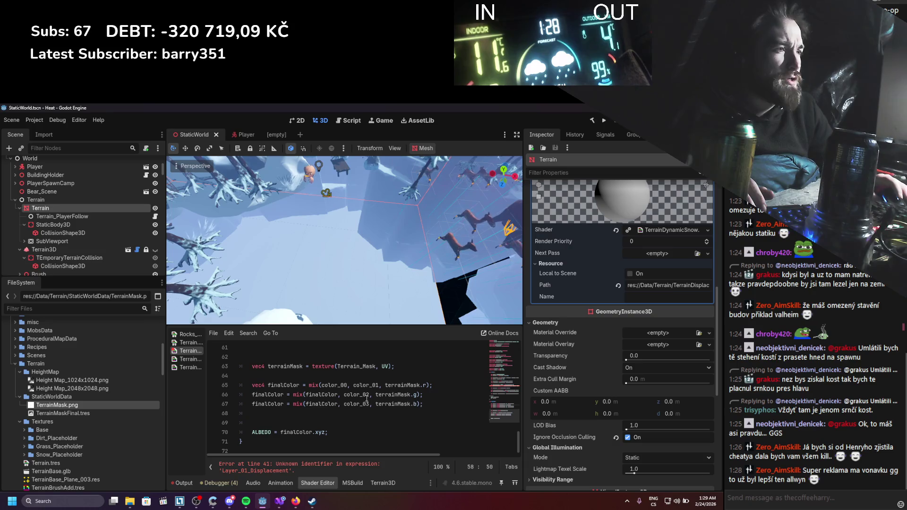
scroll(363, 399, up, 2)
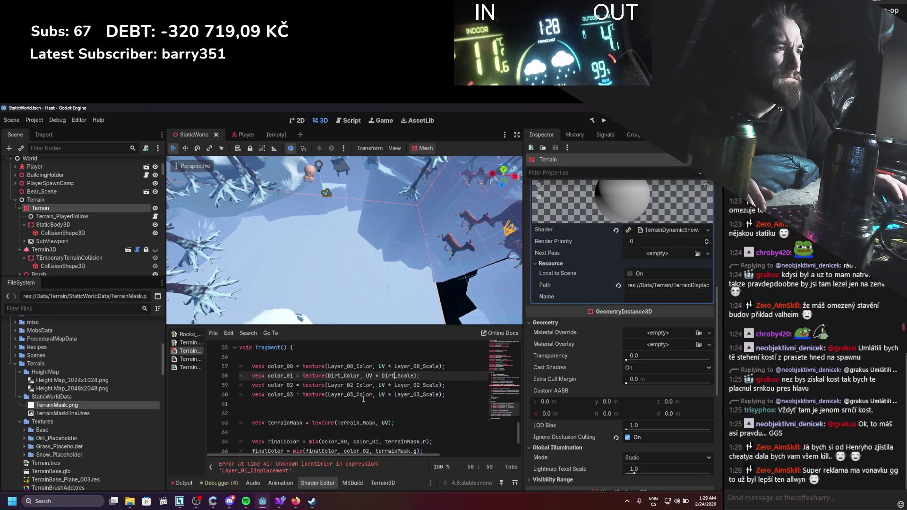
scroll(364, 399, down, 1)
scroll(363, 400, up, 14)
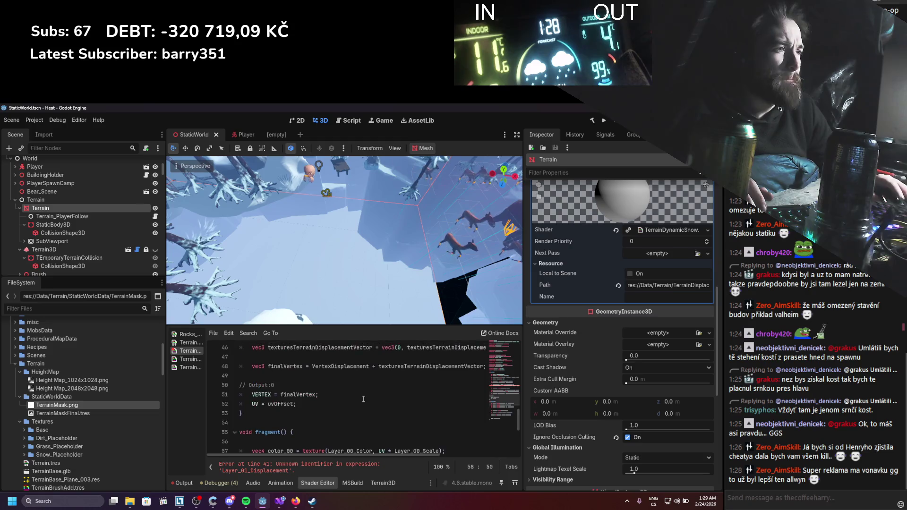
scroll(363, 399, down, 2)
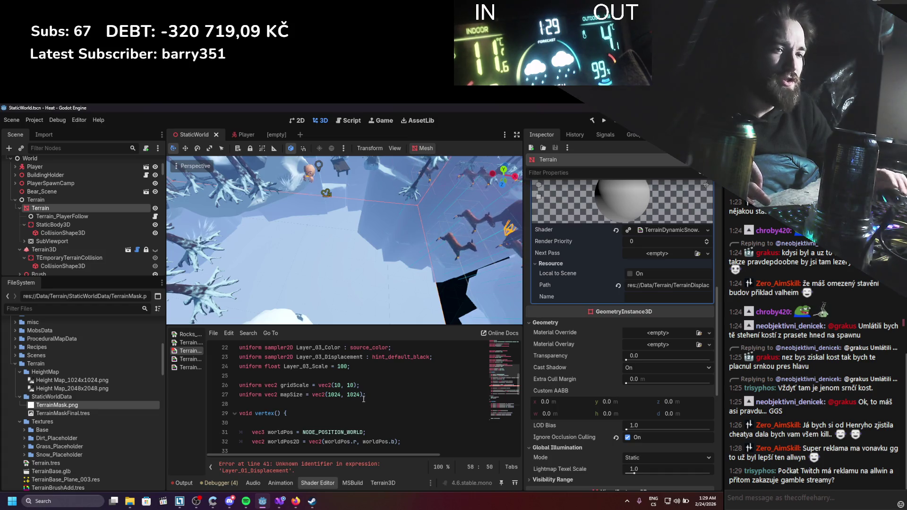
Rename the Layer_02 color and displacement uniforms to Grass_Color and Grass_Displacement
scroll(360, 394, up, 3)
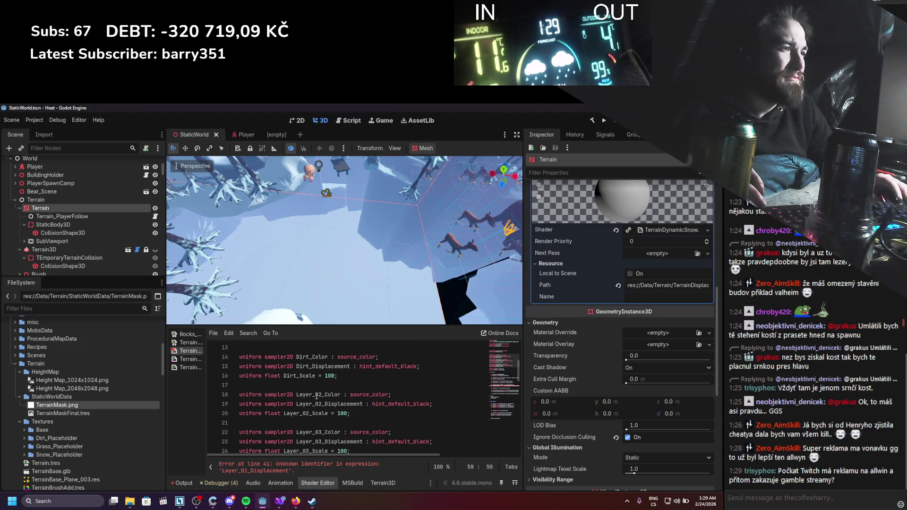
drag(322, 395, 314, 395)
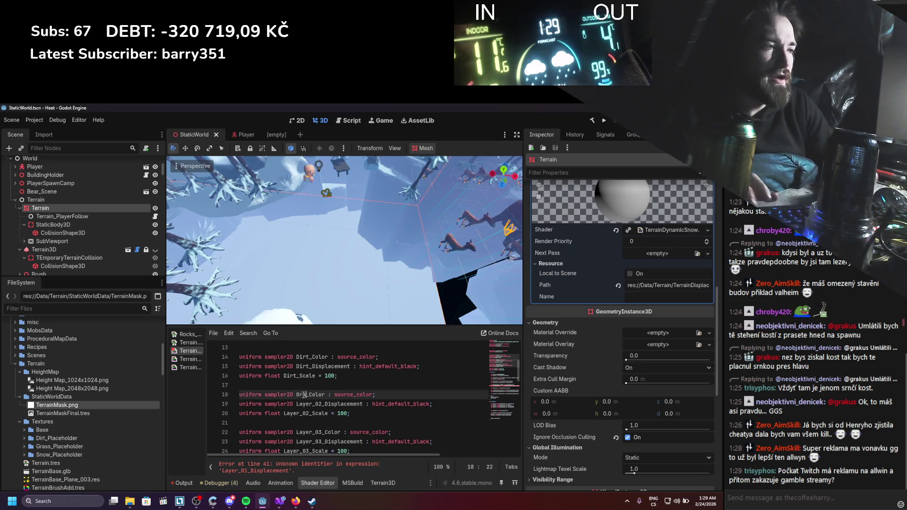
text(ss)
key(ctrl+s)
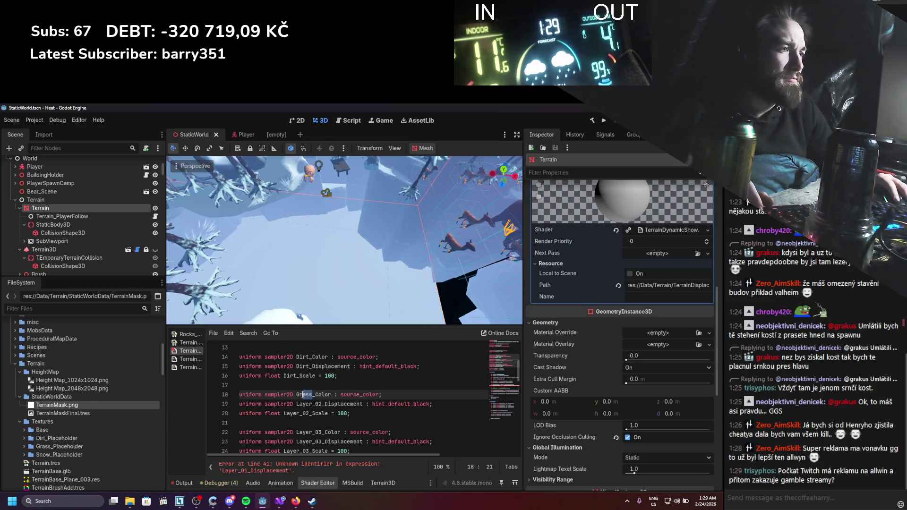
click(322, 405)
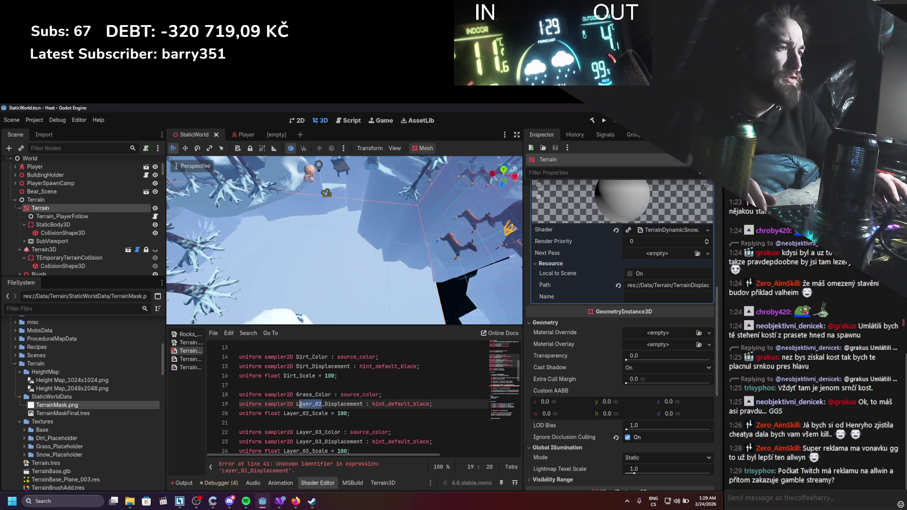
text(Grass)
key(ctrl+s)
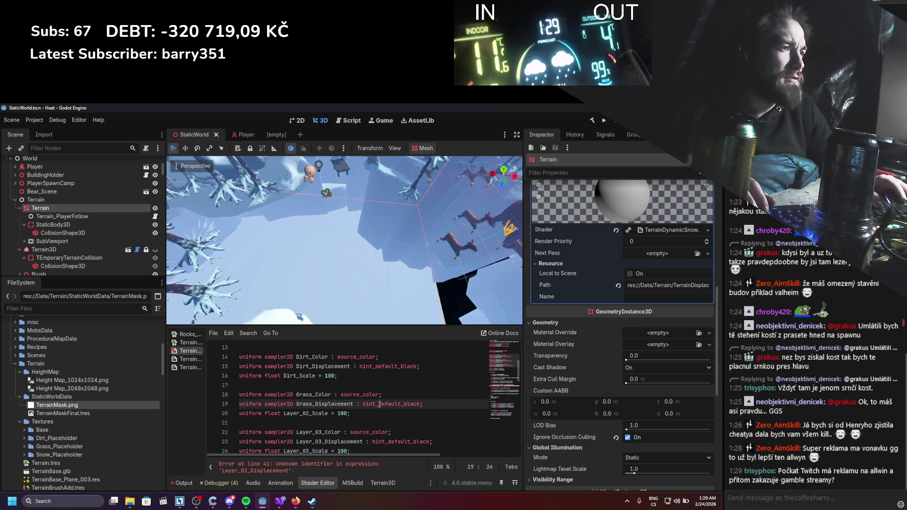
Rename the Layer_02_Scale uniform to Grass_Scale and save the shader
drag(310, 414, 290, 415)
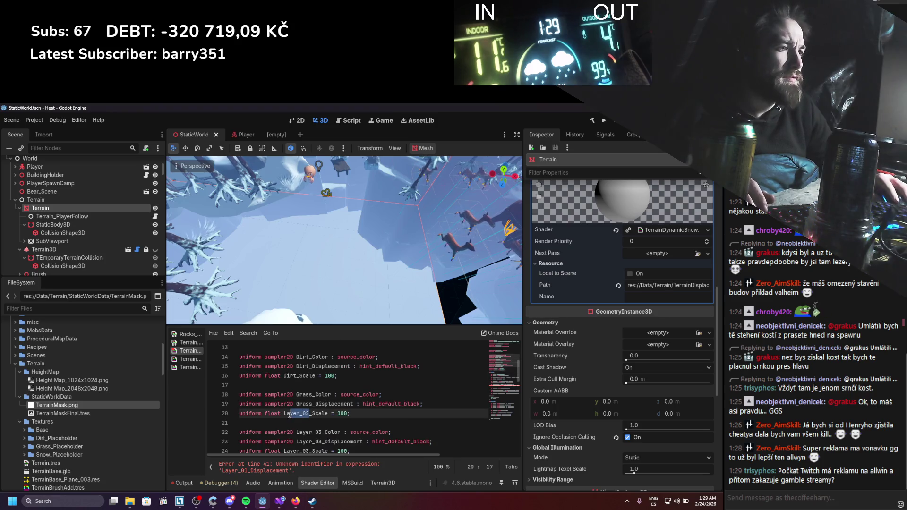
text(Grass)
key(ctrl+s)
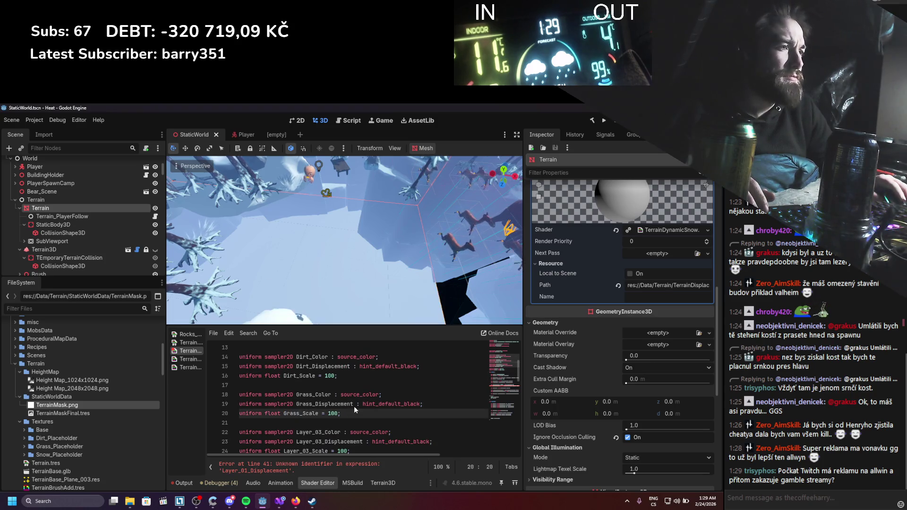
scroll(354, 406, down, 5)
scroll(354, 409, down, 4)
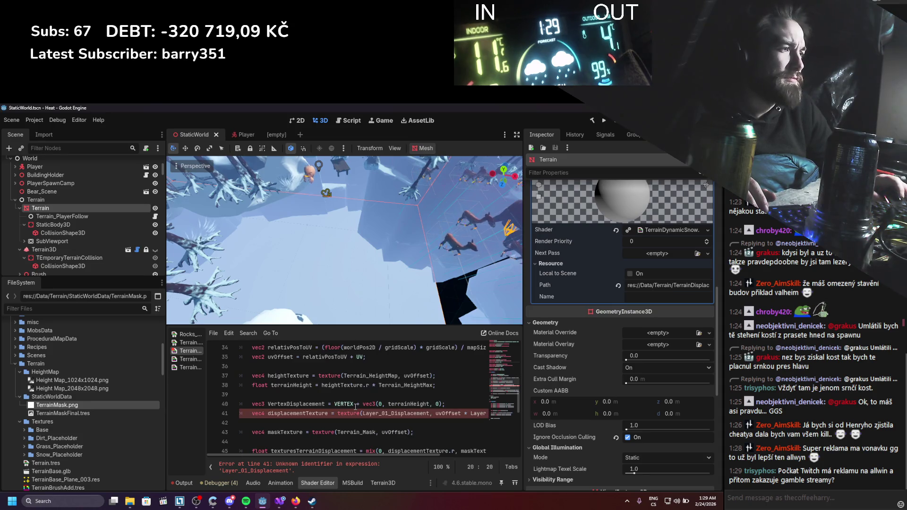
scroll(355, 407, down, 5)
Replace Layer_02 with Grass in the line 59 texture lookup
drag(353, 386, 331, 386)
text(Grass)
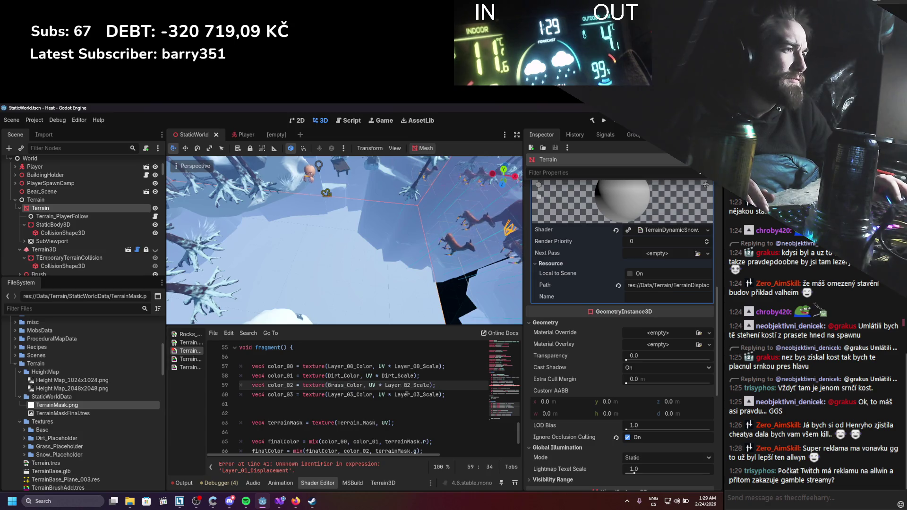
text(Grass)
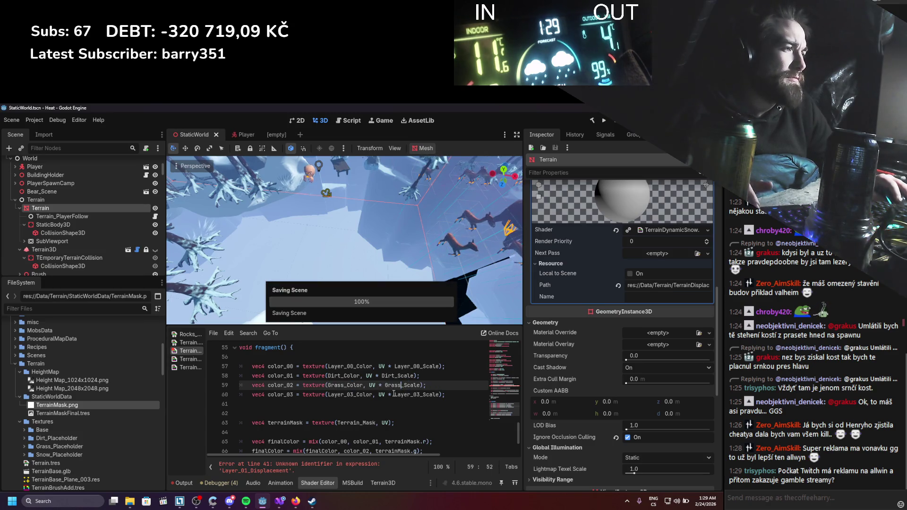
scroll(361, 394, down, 2)
scroll(361, 398, up, 3)
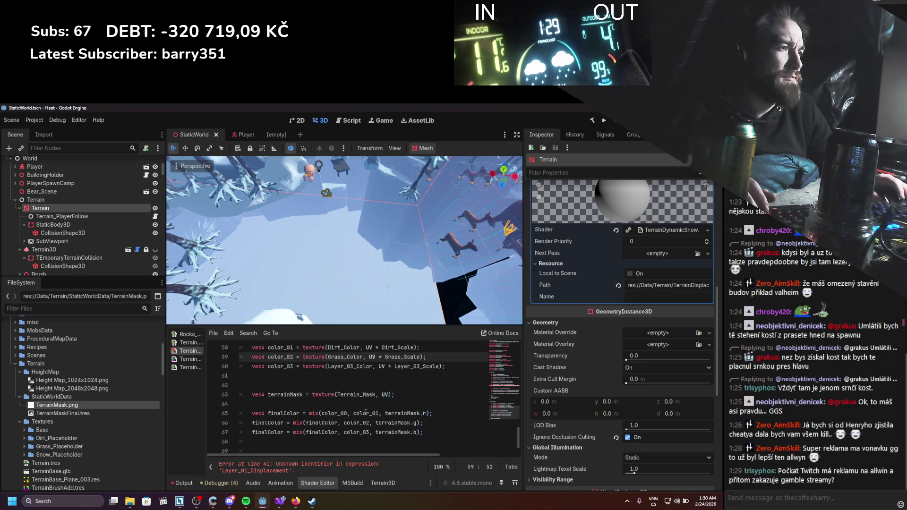
Rename the Layer_03_Color uniform to Snow_Color and save
scroll(366, 412, down, 2)
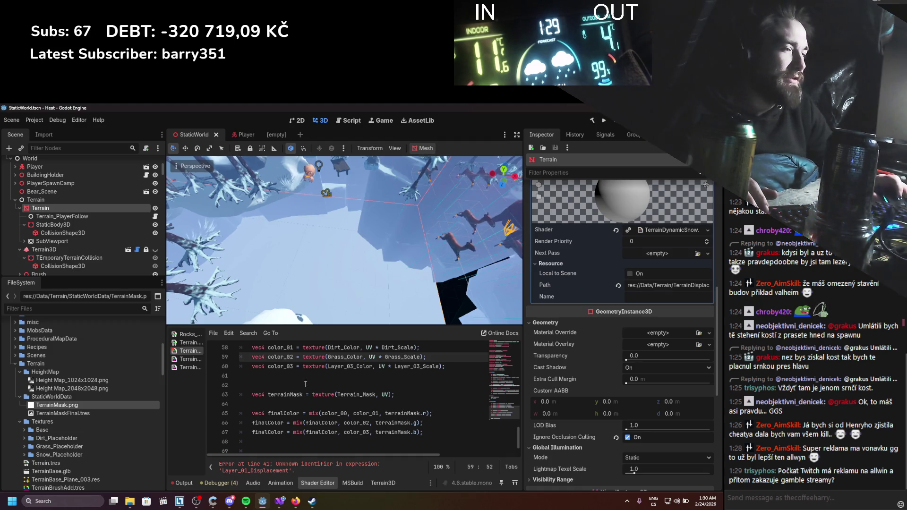
scroll(307, 383, up, 2)
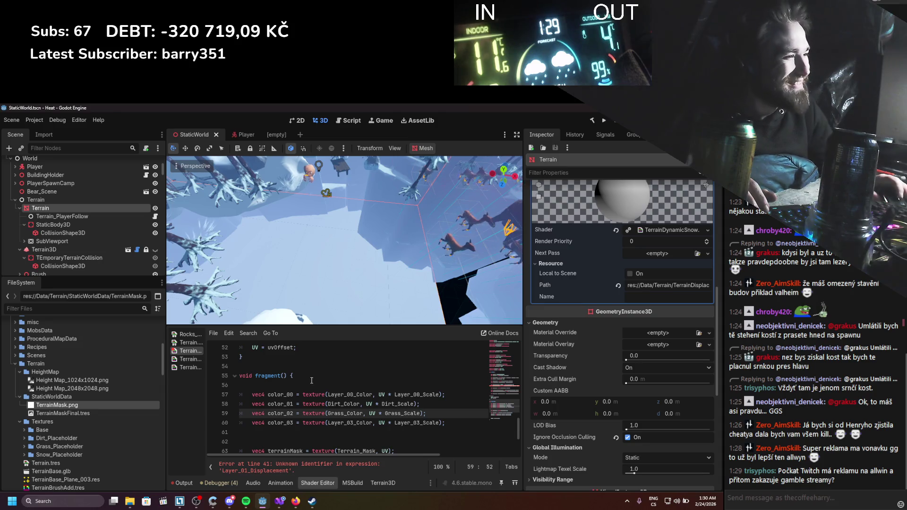
scroll(312, 381, up, 7)
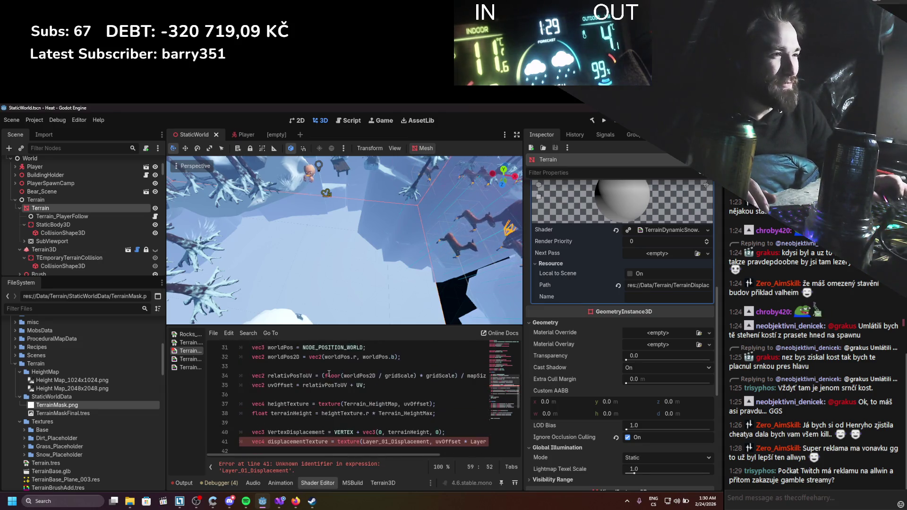
scroll(329, 373, down, 1)
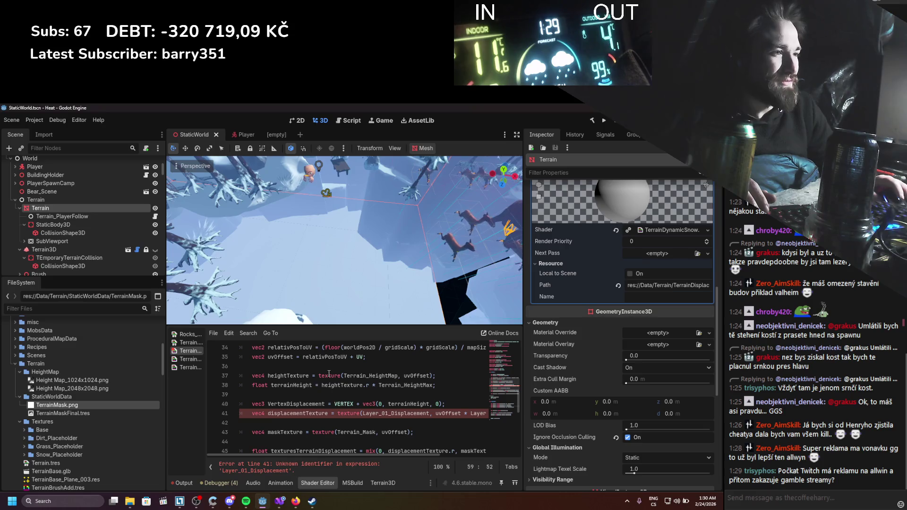
scroll(329, 373, up, 5)
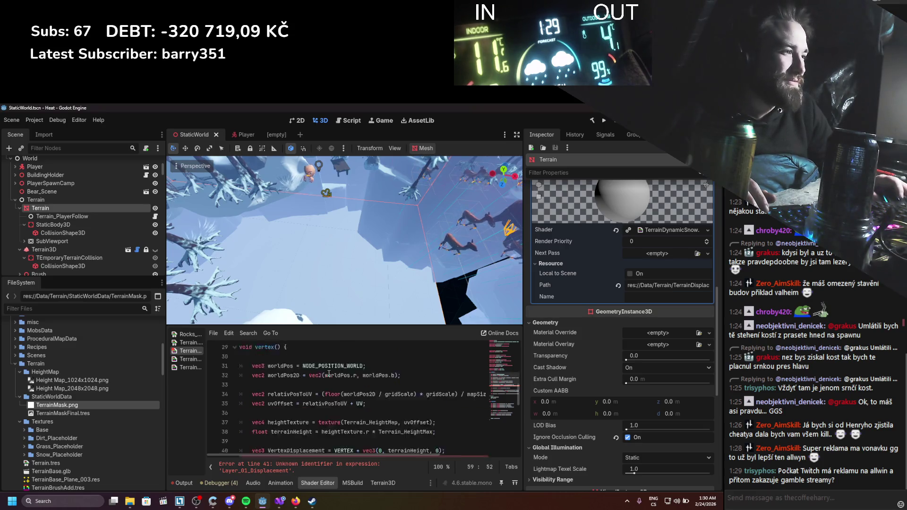
scroll(329, 374, up, 1)
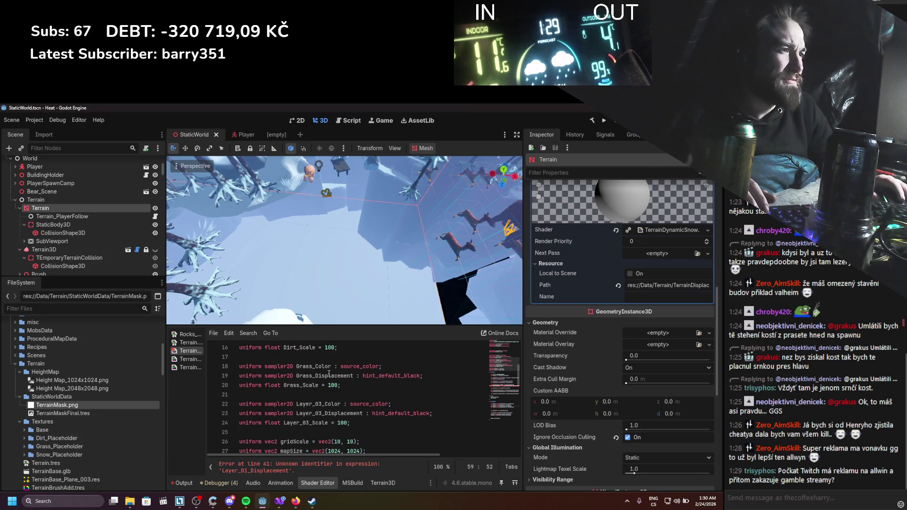
drag(323, 404, 297, 404)
text(Snow)
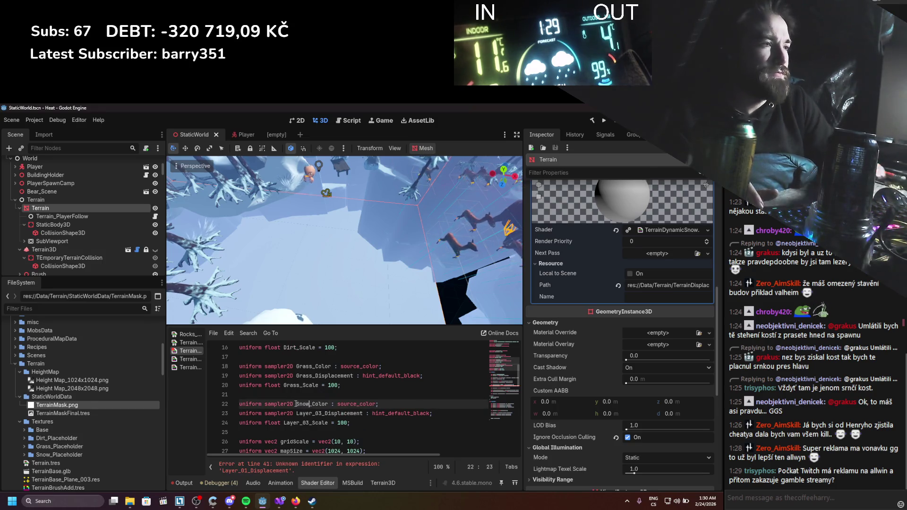
key(ctrl+s)
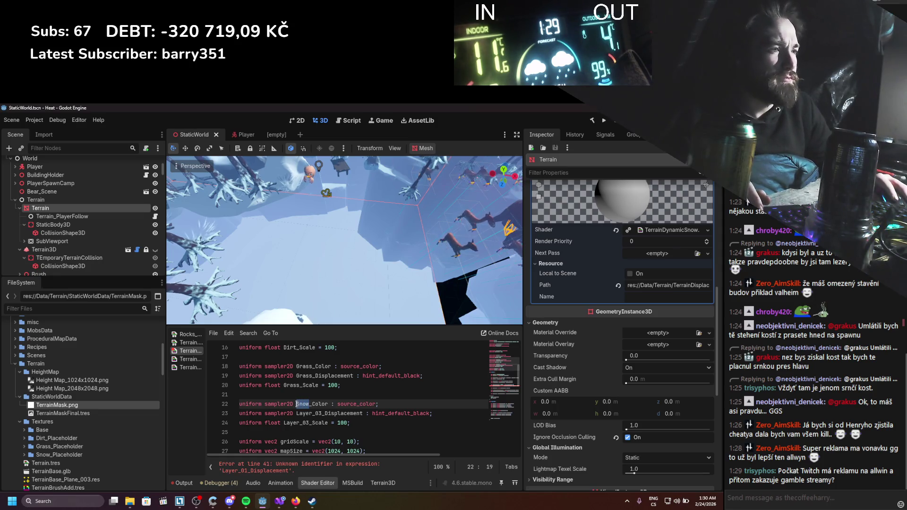
Rename the line 23–24 uniforms to Snow_Displacement and Snow_Scale, saving each
mouse_move(324, 414)
mouse_down()
mouse_move(296, 413)
mouse_move(289, 424)
mouse_up()
text(Snow)
key(ctrl+s)
text(Snow)
key(ctrl+s)
Change line 41's displacement texture reference from Layer_01 to Snow_Displacement
scroll(333, 412, down, 2)
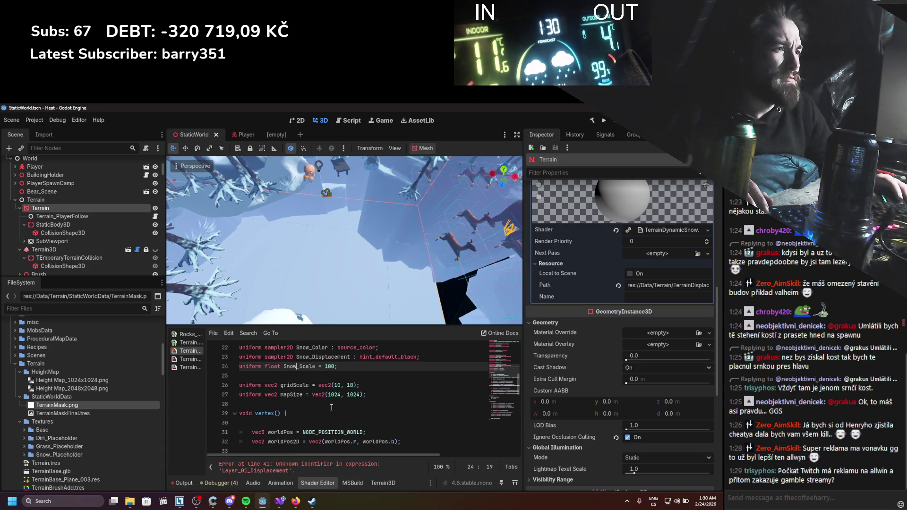
scroll(332, 408, down, 4)
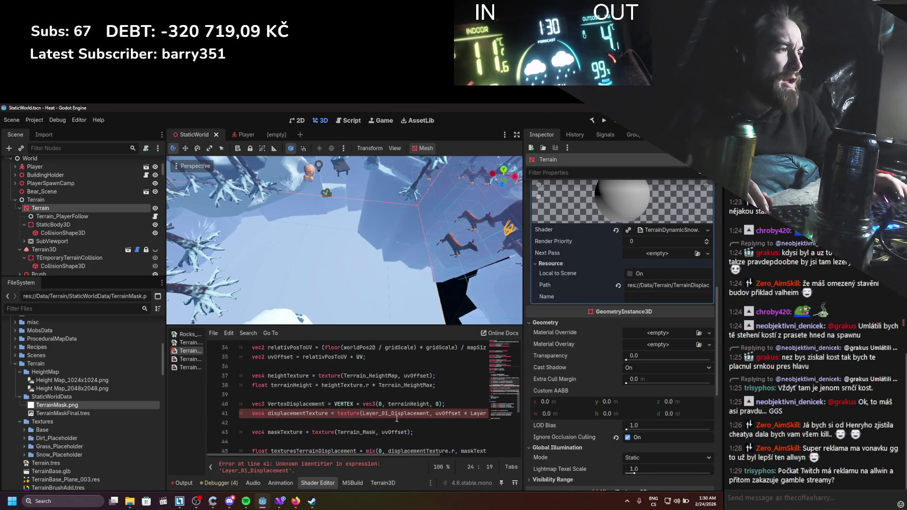
scroll(392, 418, down, 3)
scroll(391, 418, up, 3)
click(386, 413)
double_click(386, 413)
text(Snow)
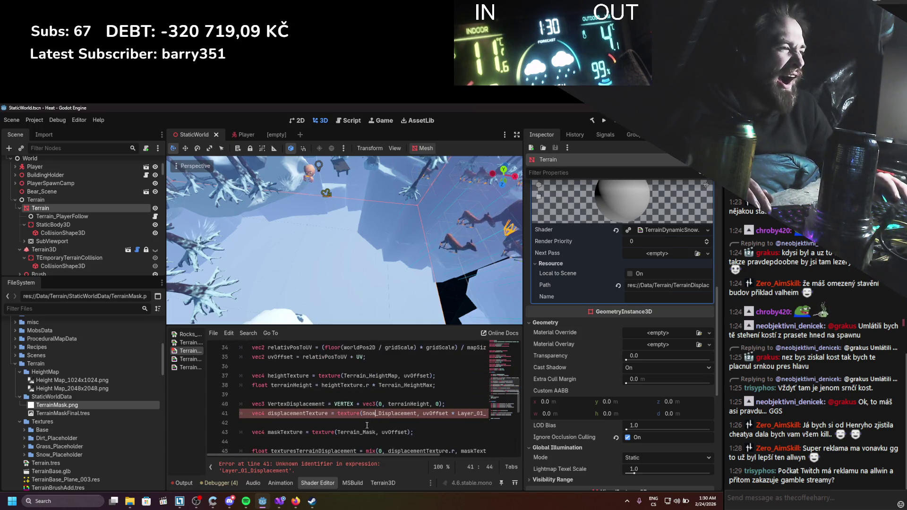
key(Escape)
Change line 41's scale term from Layer_01 to Snow_Scale
drag(366, 455, 390, 454)
key(BackSpace)
key(BackSpace)
key(BackSpace)
key(Delete)
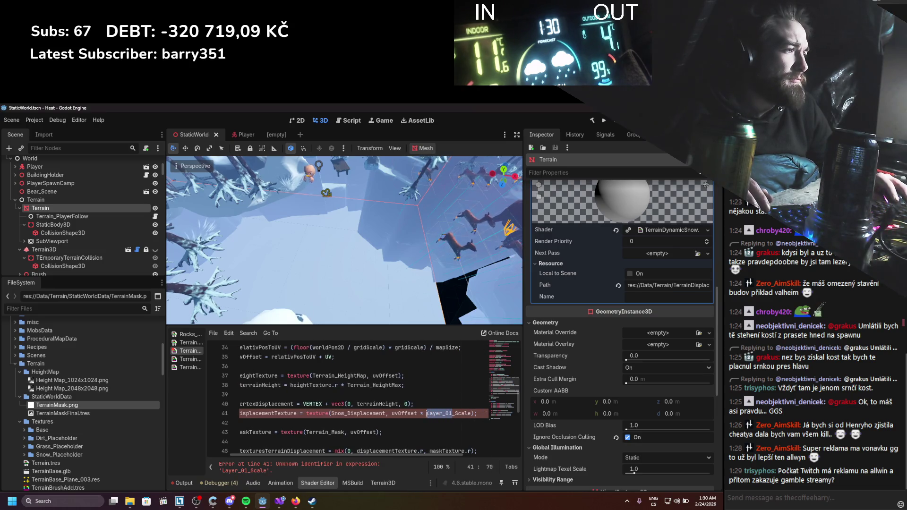
text(Snow)
key(Escape)
Replace Layer_03 with Snow in the line 60 colour lookup and save to recompile
scroll(381, 452, down, 5)
scroll(364, 425, down, 2)
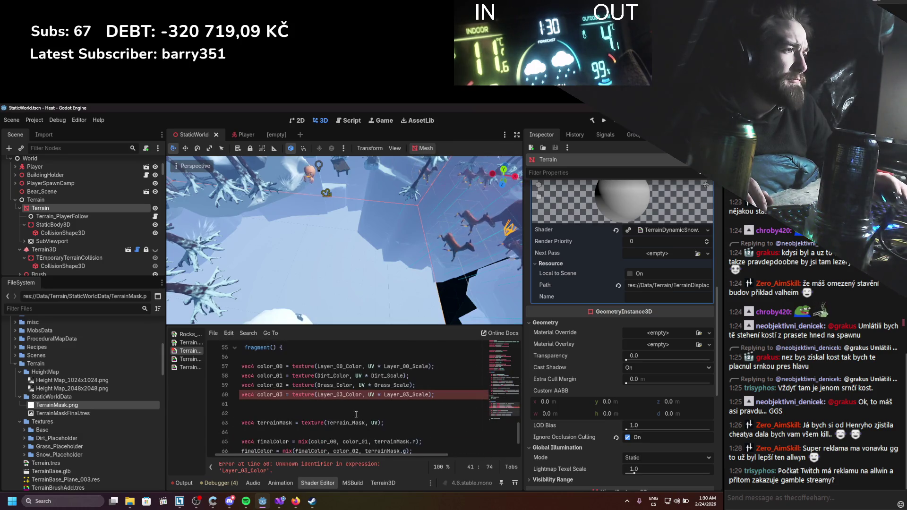
drag(343, 396, 318, 396)
text(Snow)
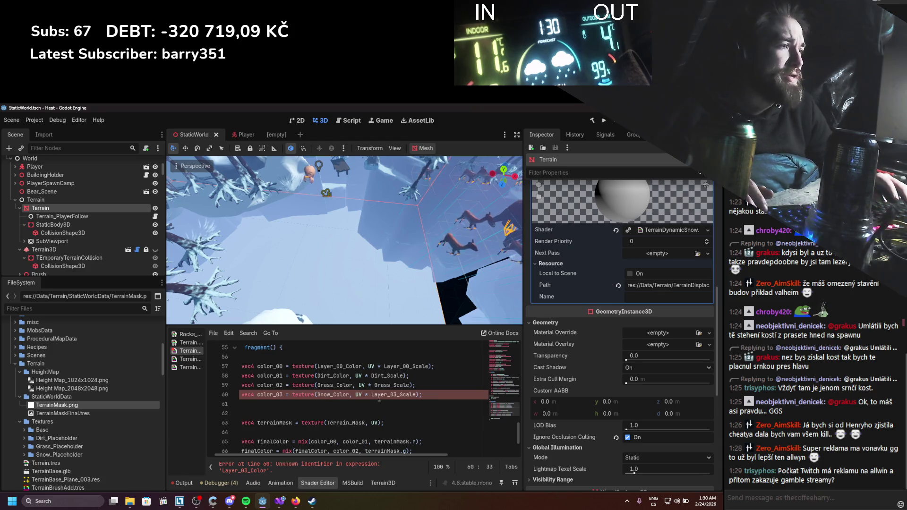
text(Snow)
key(ctrl+s)
scroll(376, 410, down, 1)
scroll(376, 410, down, 1)
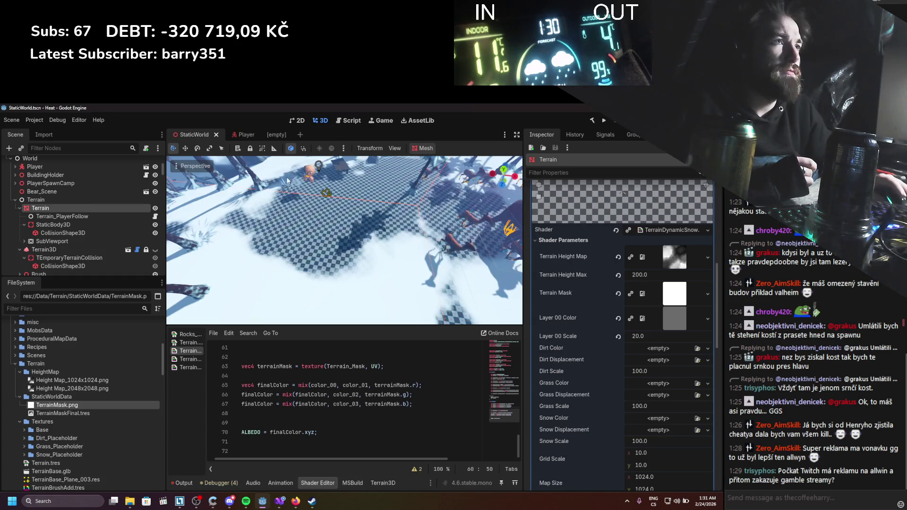
scroll(275, 168, up, 3)
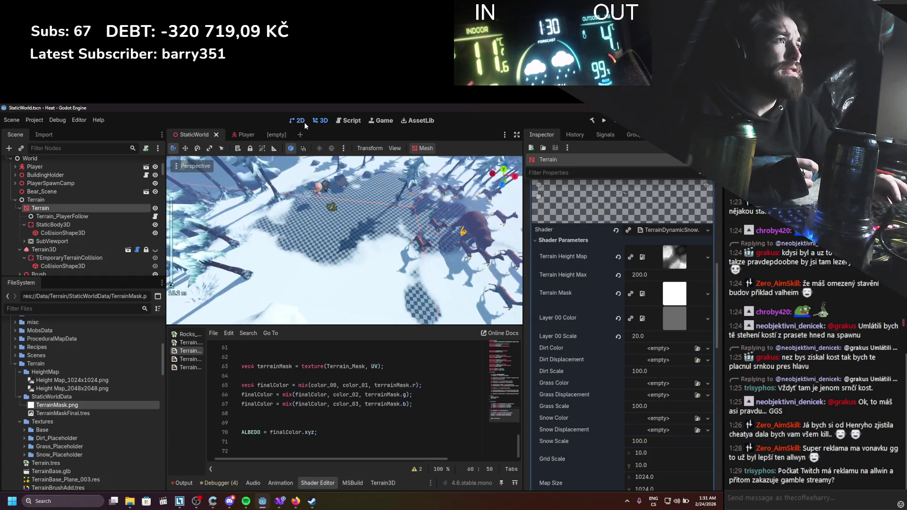
click(301, 121)
mouse_move(381, 245)
mouse_down()
mouse_move(378, 192)
mouse_move(360, 151)
mouse_move(368, 151)
mouse_move(375, 219)
mouse_up()
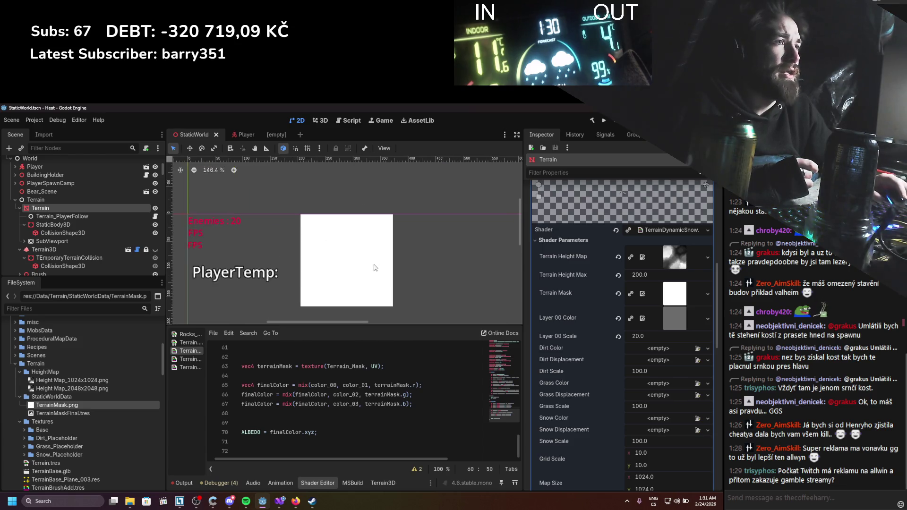
scroll(377, 268, down, 3)
scroll(329, 242, up, 6)
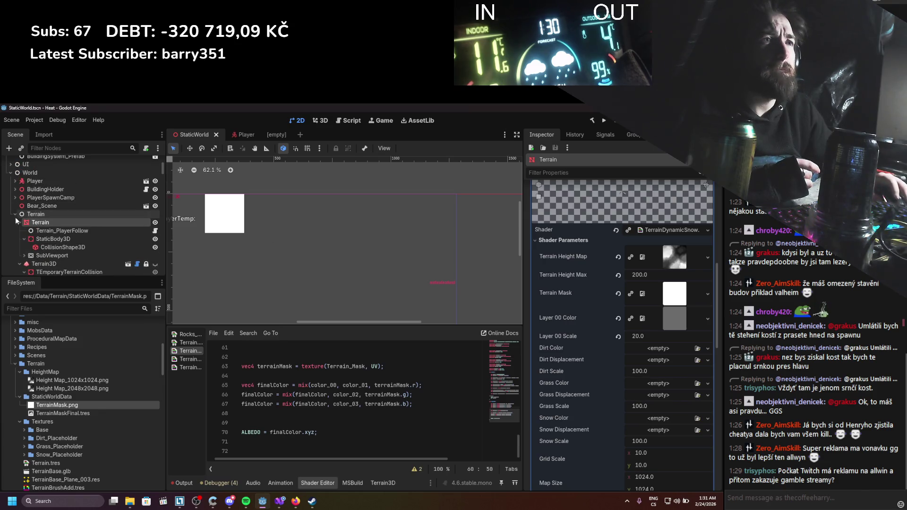
click(18, 229)
Add a Control child node and move it above TextureRect in the Scene tree
click(26, 268)
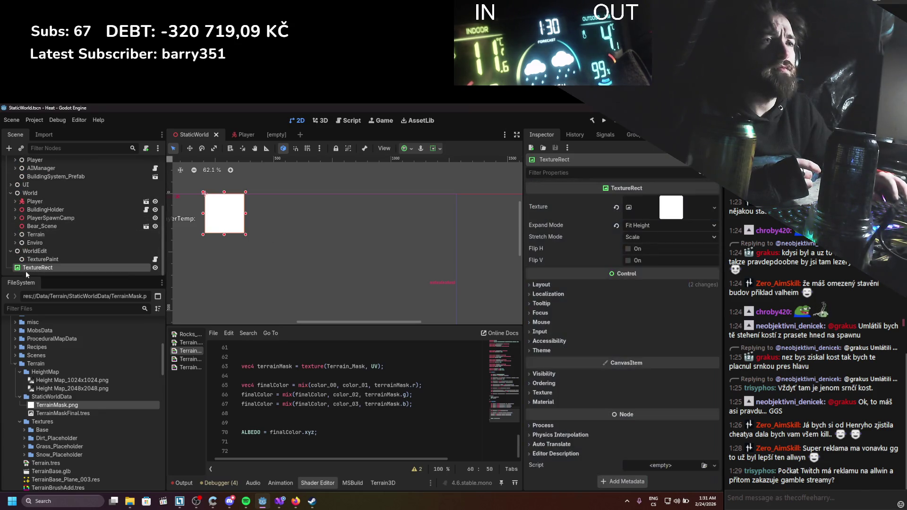
right_click(25, 275)
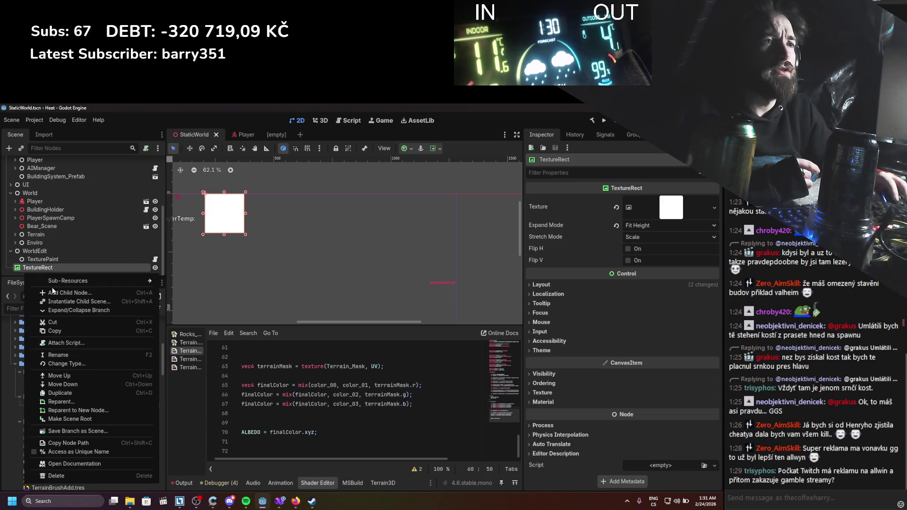
click(56, 292)
key(Down)
key(Down)
key(Down)
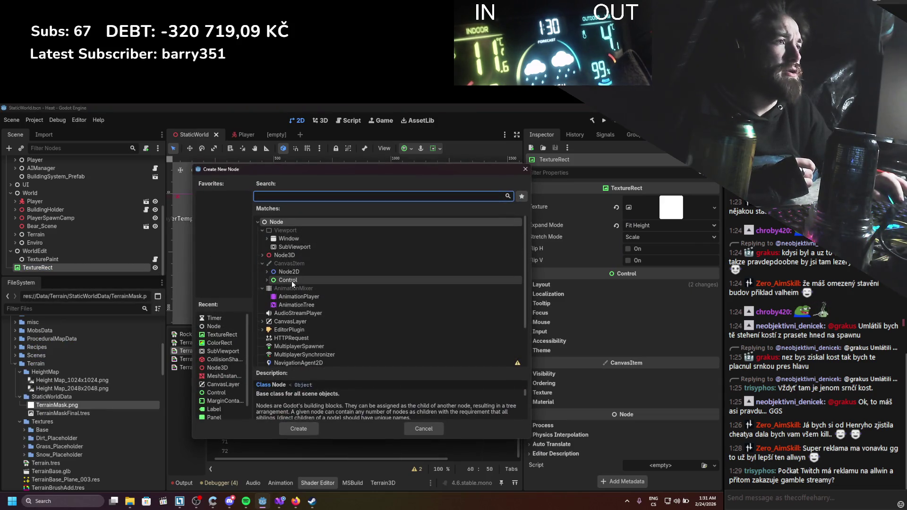
key(Return)
drag(46, 271, 35, 257)
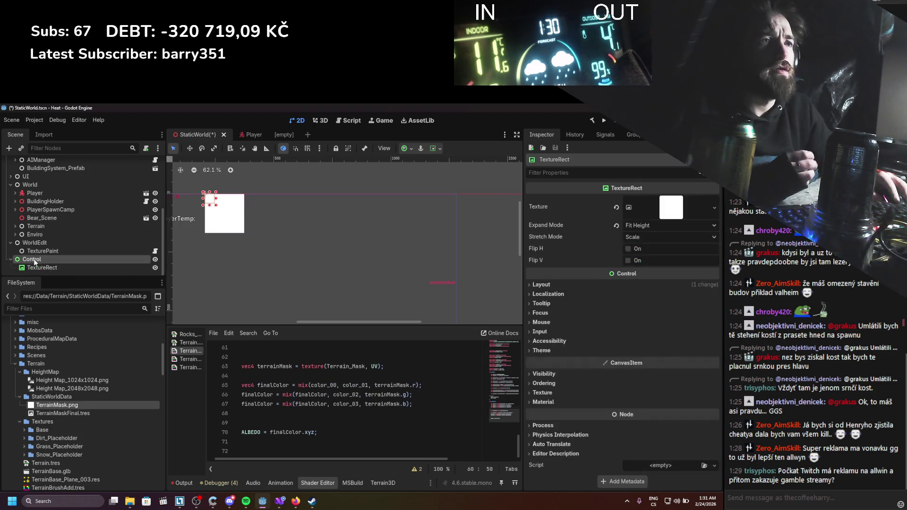
Set the Control's anchor preset to Full Rect and save the scene
double_click(39, 260)
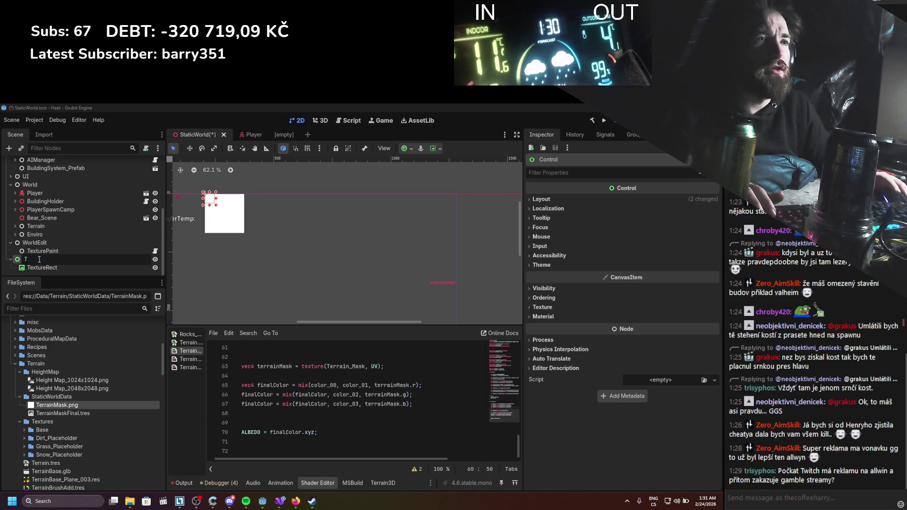
text(T)
key(Return)
key(ctrl+z)
click(38, 266)
click(36, 258)
scroll(288, 225, down, 2)
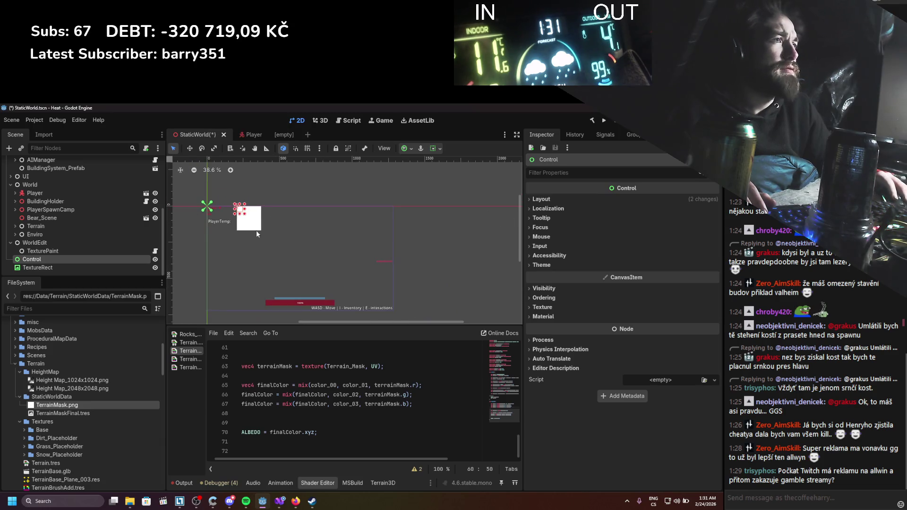
click(542, 199)
click(641, 285)
click(645, 452)
key(ctrl+s)
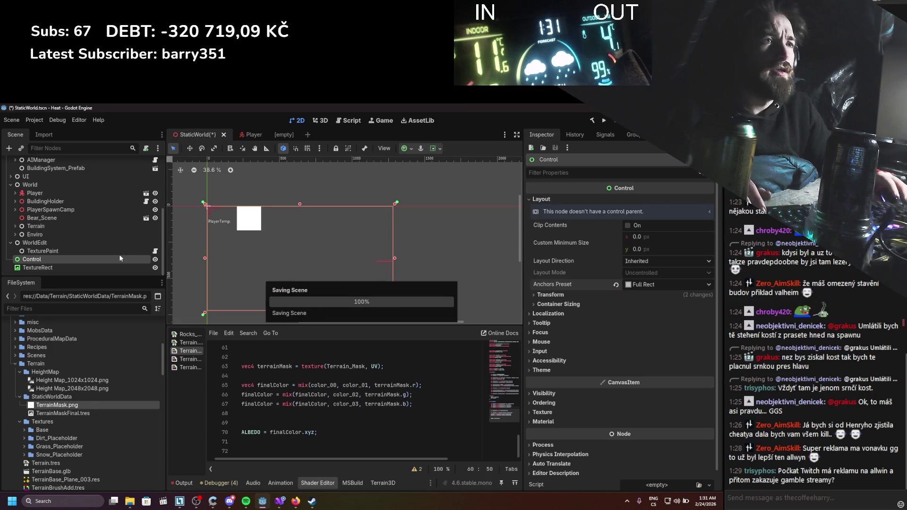
Rename the Control to TerrainEditUI and set its Mouse Filter to Ignore
double_click(33, 259)
text(TerrainEditUI)
key(Return)
key(ctrl+s)
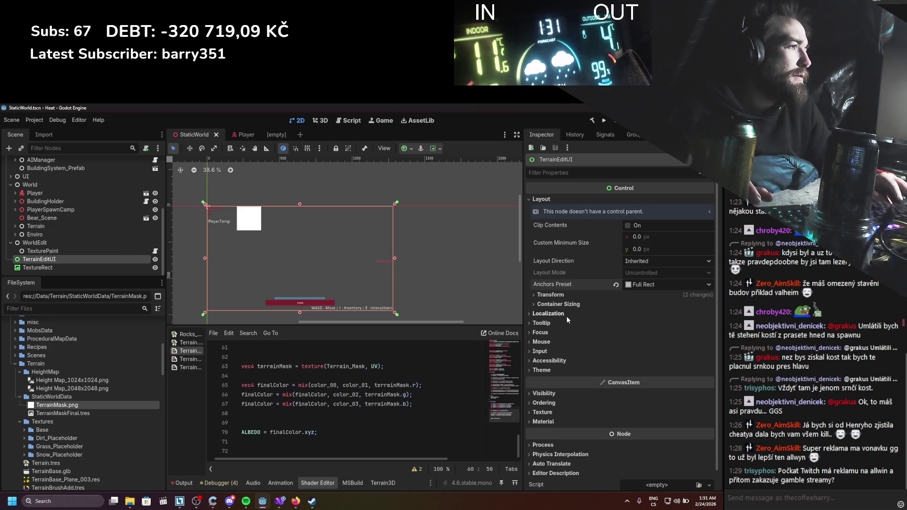
click(555, 342)
click(633, 352)
click(681, 383)
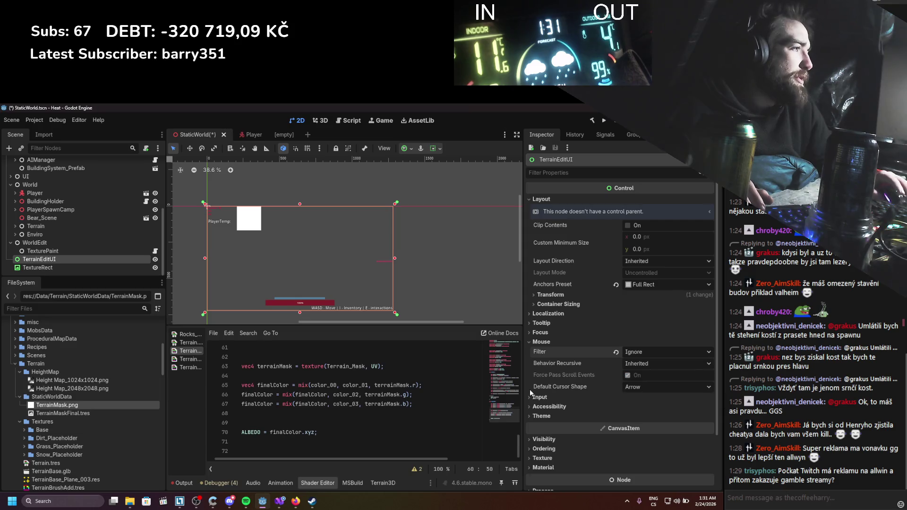
key(ctrl+s)
Move TextureRect inside TerrainEditUI, set its Mouse Filter to Ignore, and save
drag(47, 266, 43, 263)
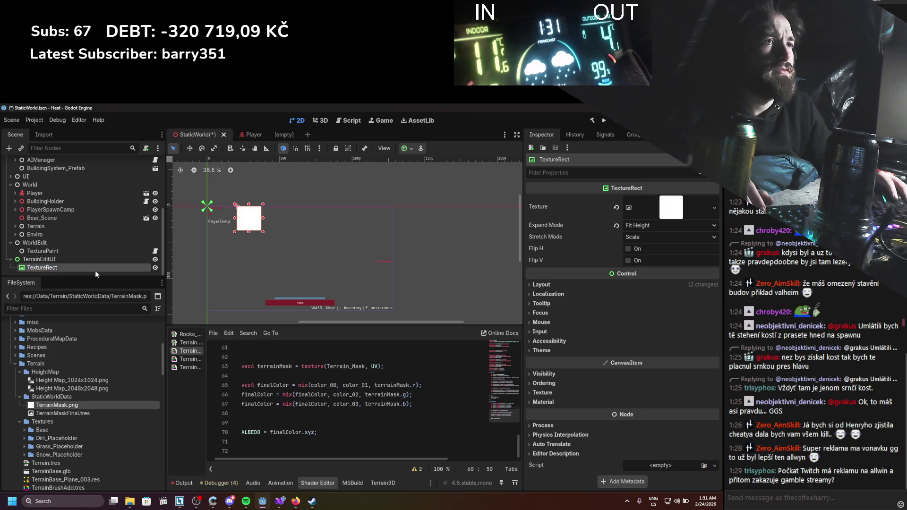
click(544, 323)
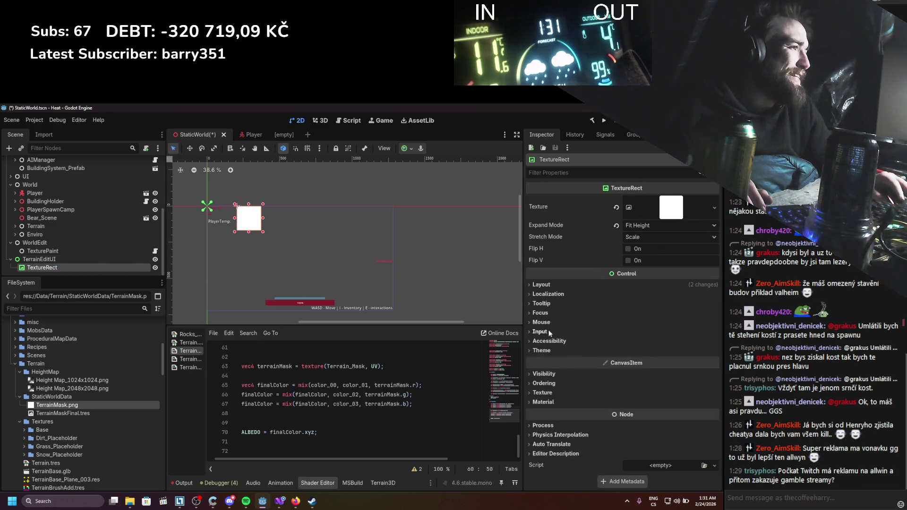
click(647, 333)
click(643, 363)
key(ctrl+s)
right_click(39, 259)
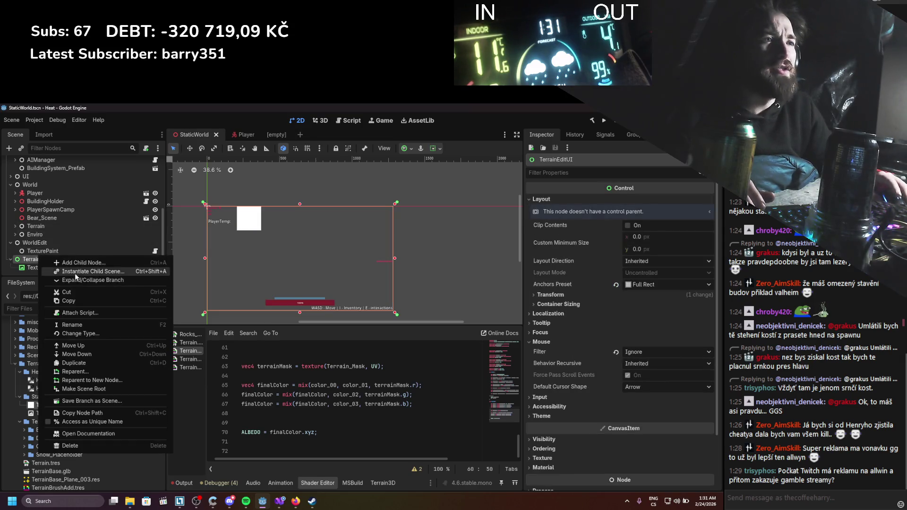
Add a Panel node as a child of TerrainEditUI
click(76, 262)
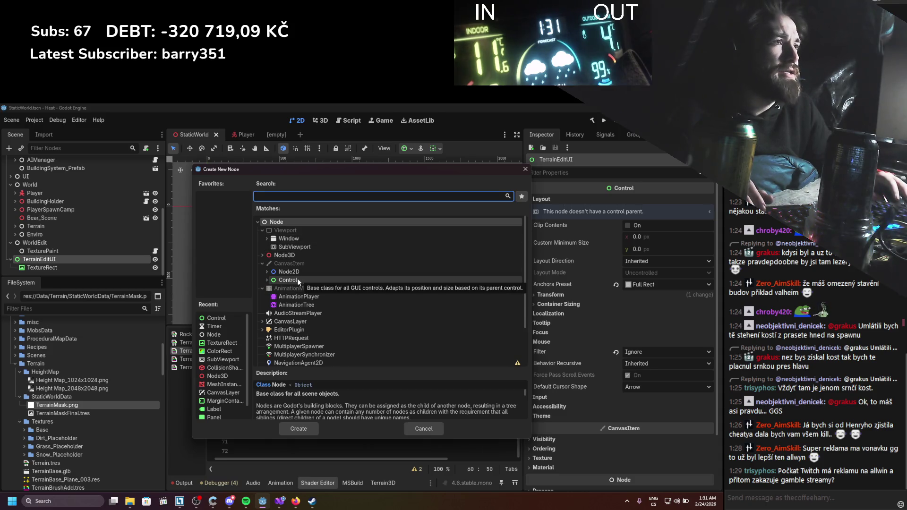
text(panel)
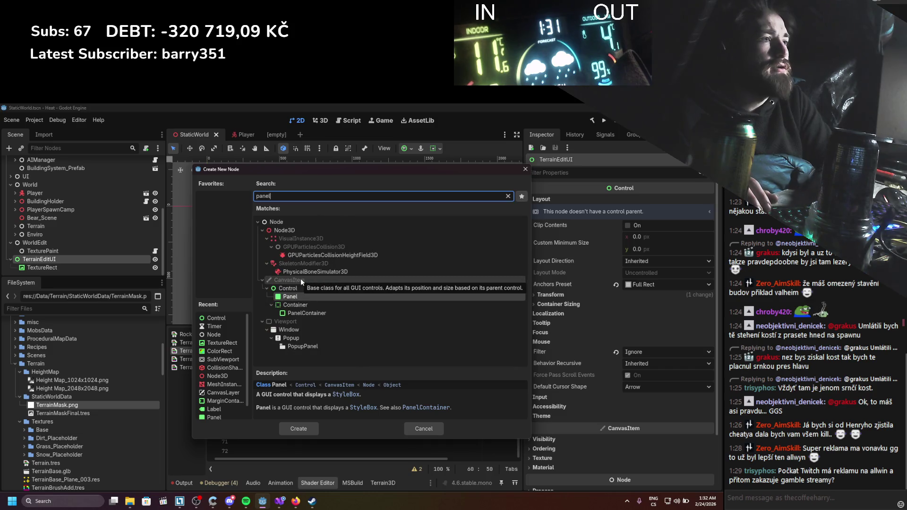
key(Return)
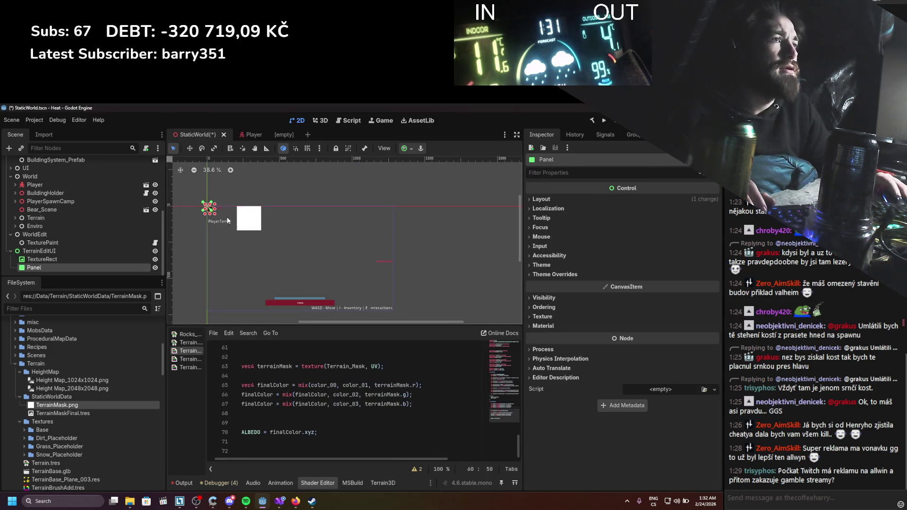
Move the Panel toward the top-right of the screen area and enlarge it down-left
scroll(205, 198, up, 5)
drag(212, 212, 467, 218)
drag(306, 213, 486, 191)
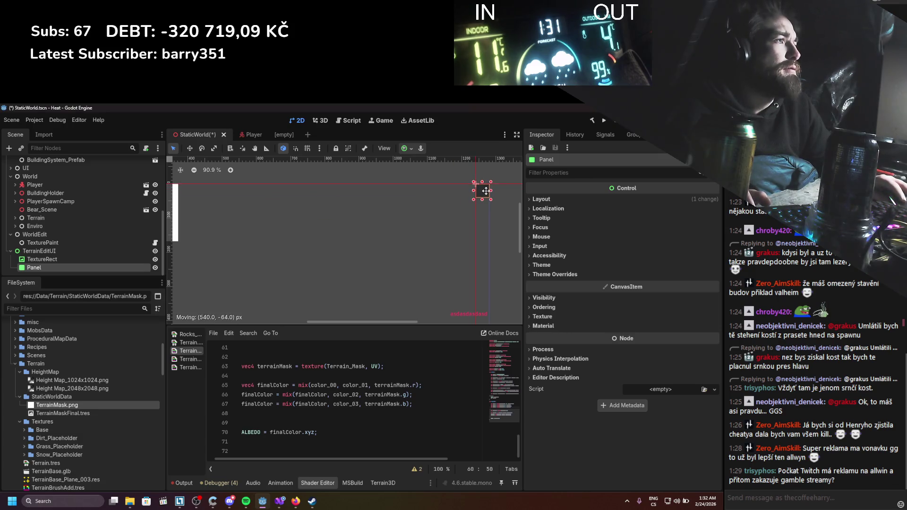
key(f)
scroll(376, 226, up, 9)
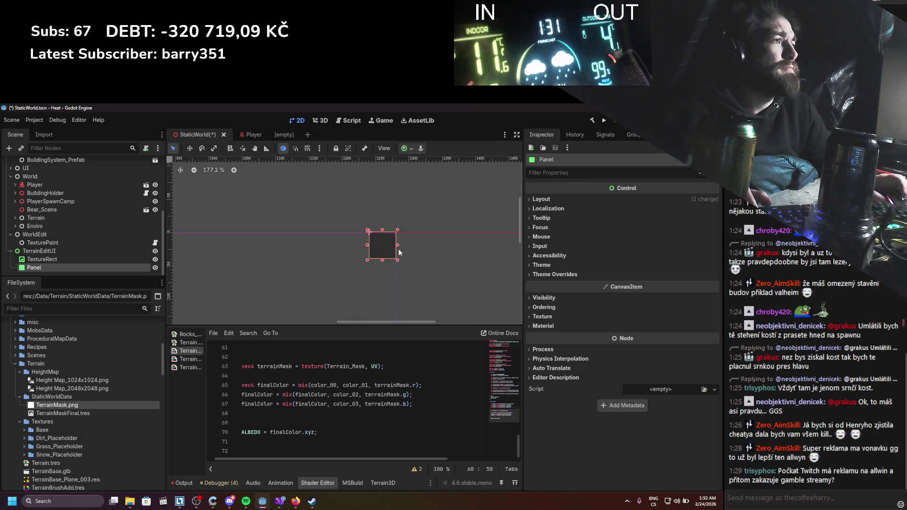
drag(376, 230, 375, 227)
scroll(373, 237, down, 10)
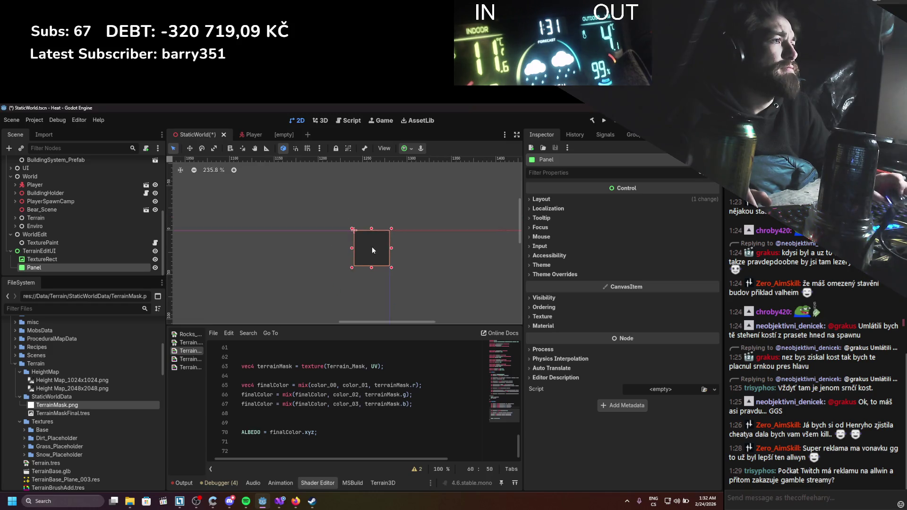
scroll(449, 210, down, 1)
drag(467, 194, 447, 219)
scroll(396, 245, up, 5)
Save the scene and begin adding a child node under Panel
key(ctrl+s)
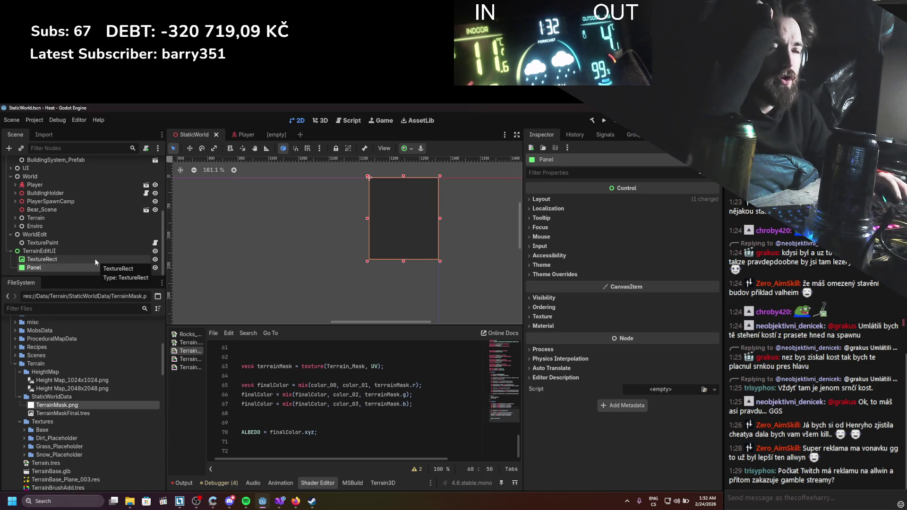
right_click(42, 270)
click(82, 274)
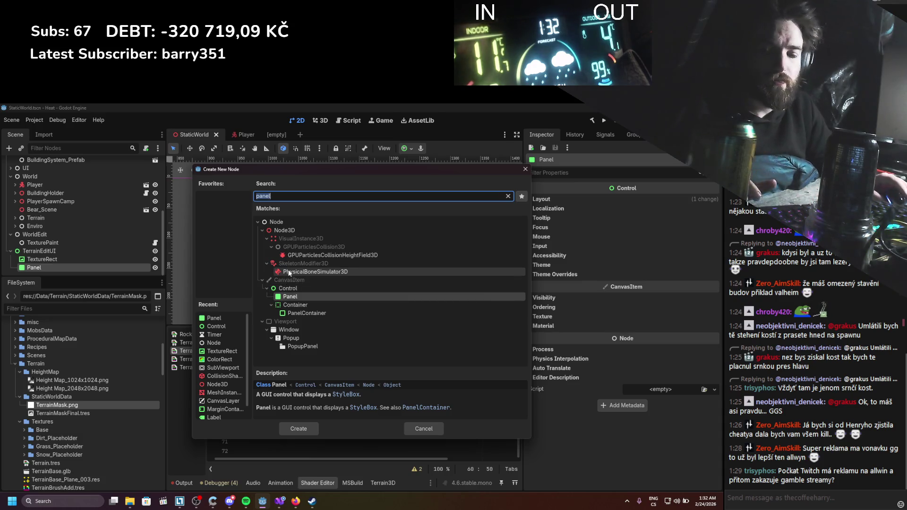
Add a ColorRect under Panel, then delete it again
text(color)
scroll(385, 282, up, 1)
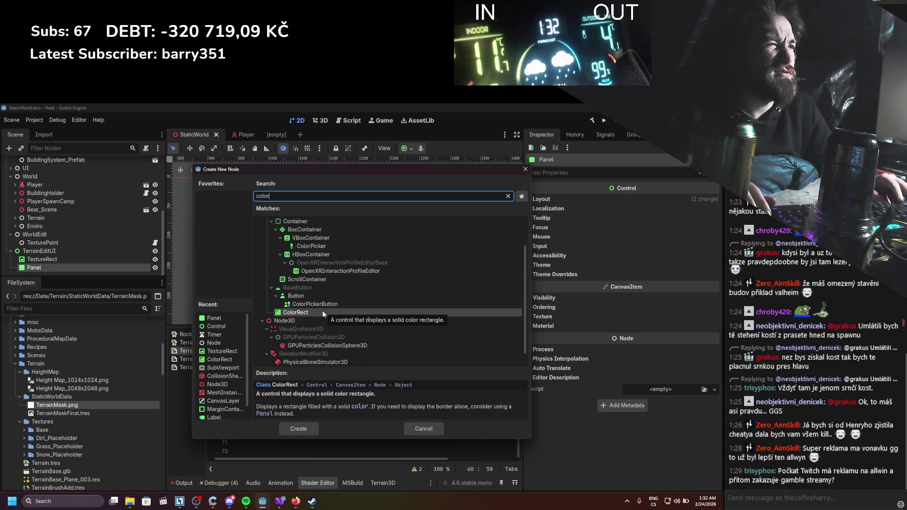
scroll(323, 311, up, 2)
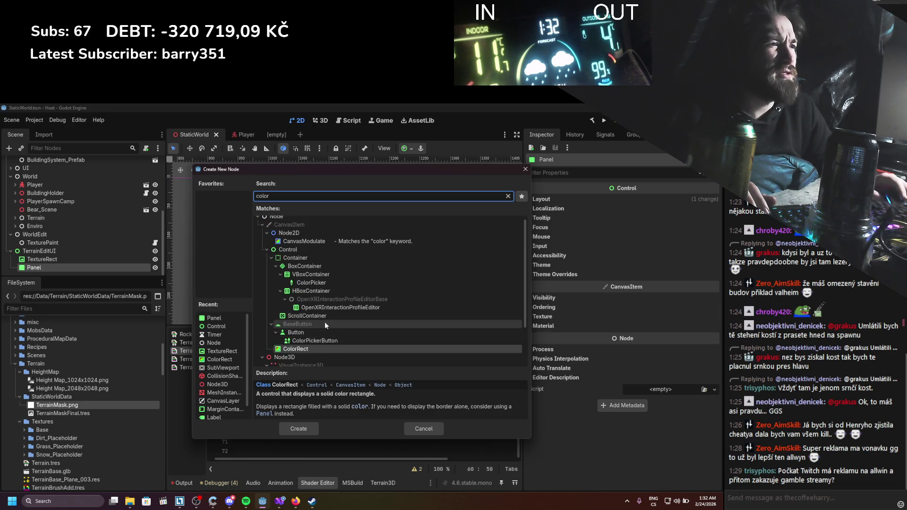
double_click(316, 349)
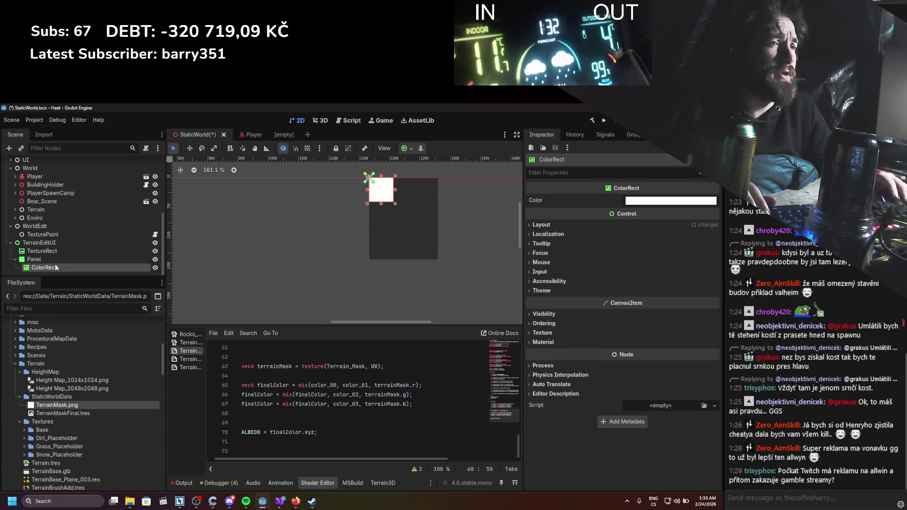
key(Delete)
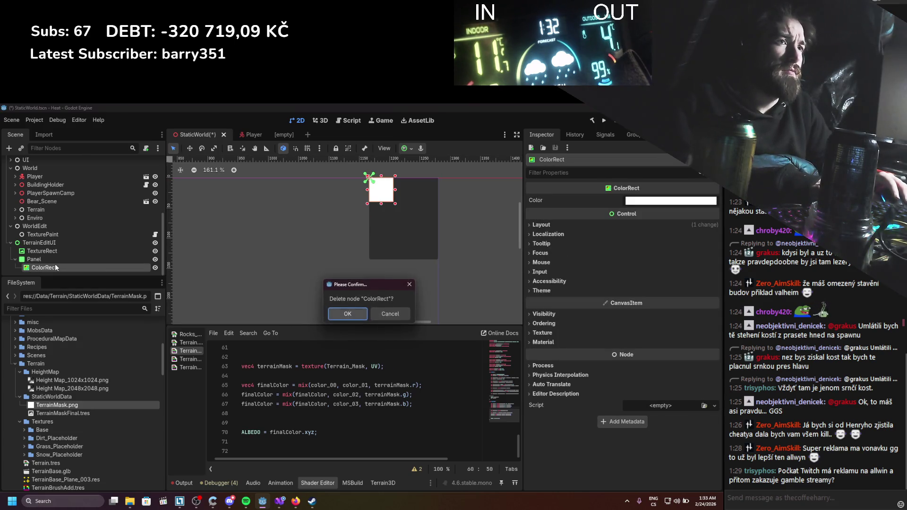
key(Return)
Reopen the node list for Panel and filter it with 'menu'
right_click(51, 265)
click(96, 272)
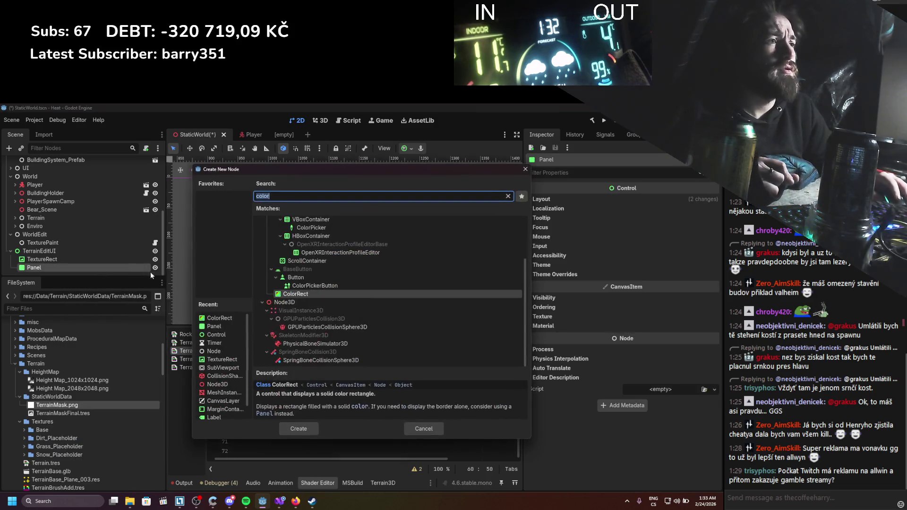
scroll(328, 300, up, 2)
scroll(328, 299, down, 2)
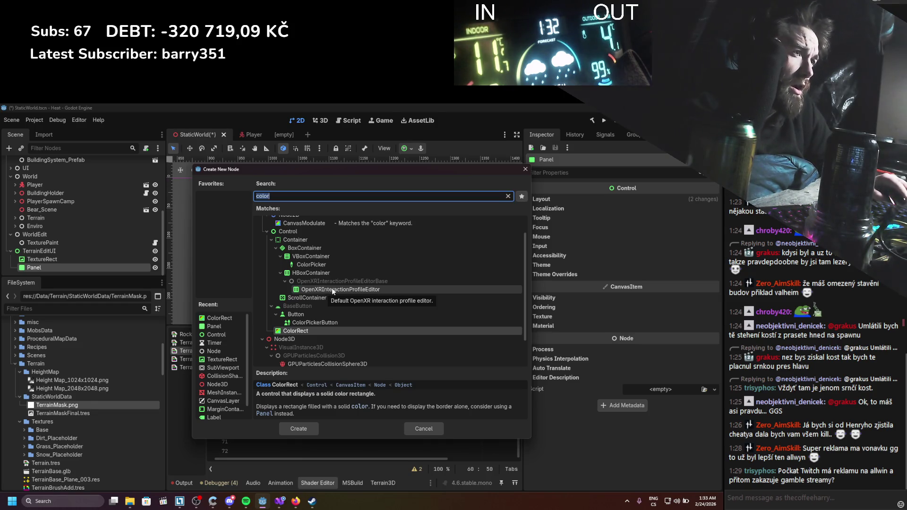
scroll(331, 291, up, 1)
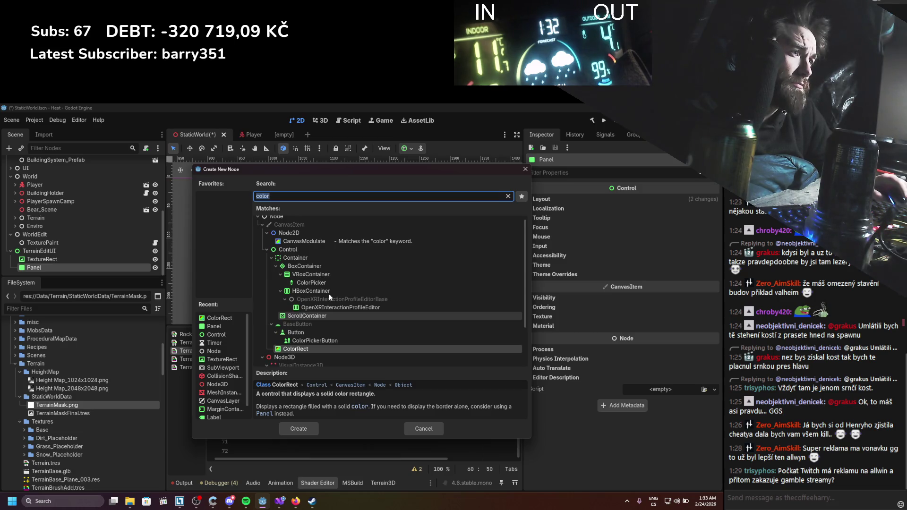
scroll(329, 297, down, 1)
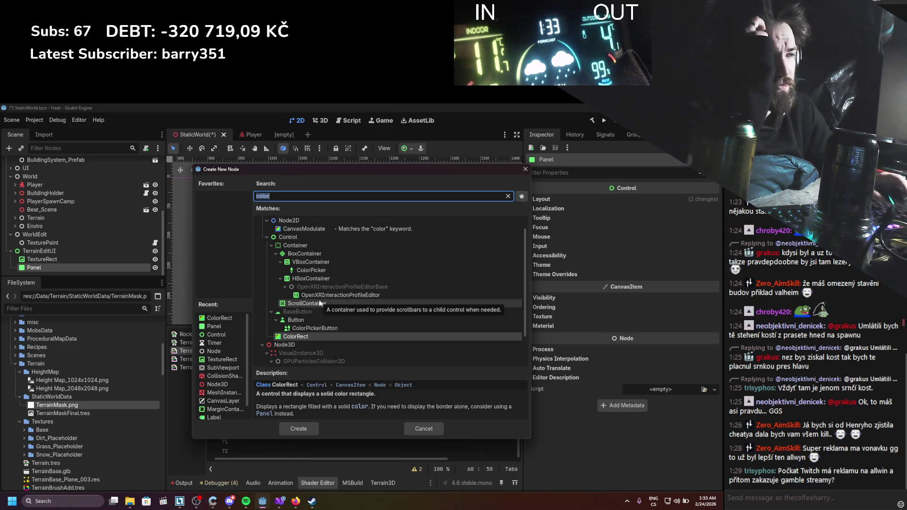
text(menu)
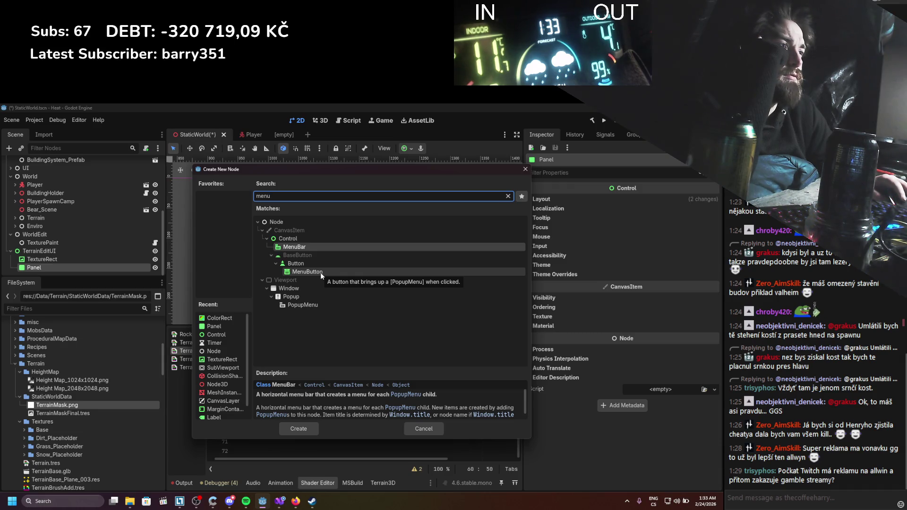
Add a MenuButton under Panel, widen it, and add a non-checkable first item 'Grass'
double_click(321, 272)
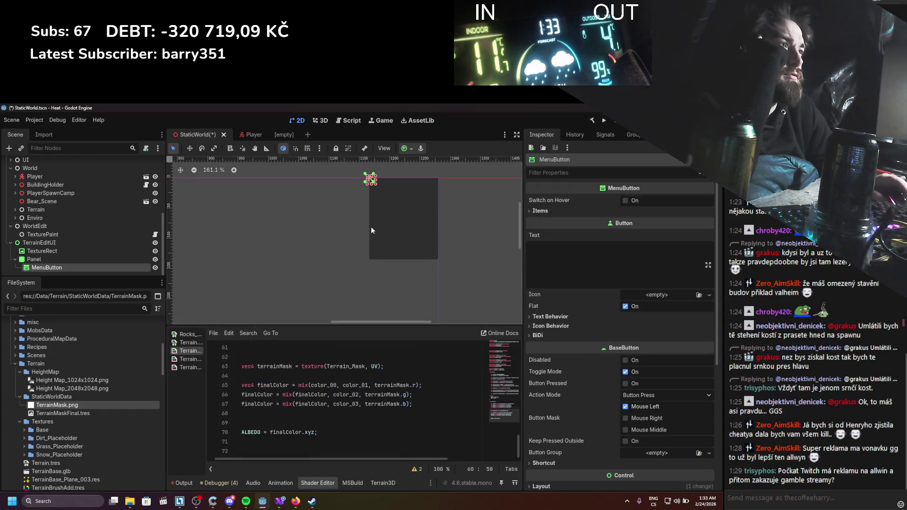
mouse_move(378, 182)
mouse_down()
mouse_move(427, 184)
mouse_move(425, 271)
mouse_move(415, 184)
mouse_up()
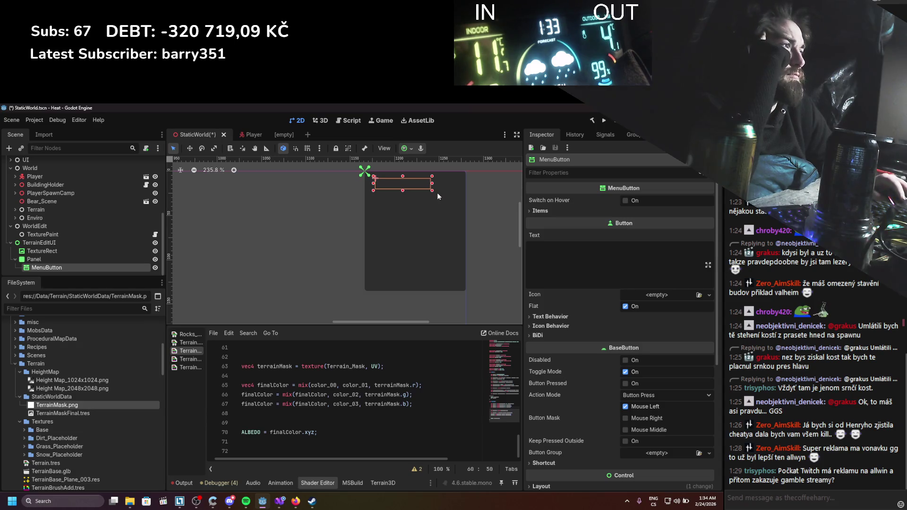
click(540, 211)
click(622, 223)
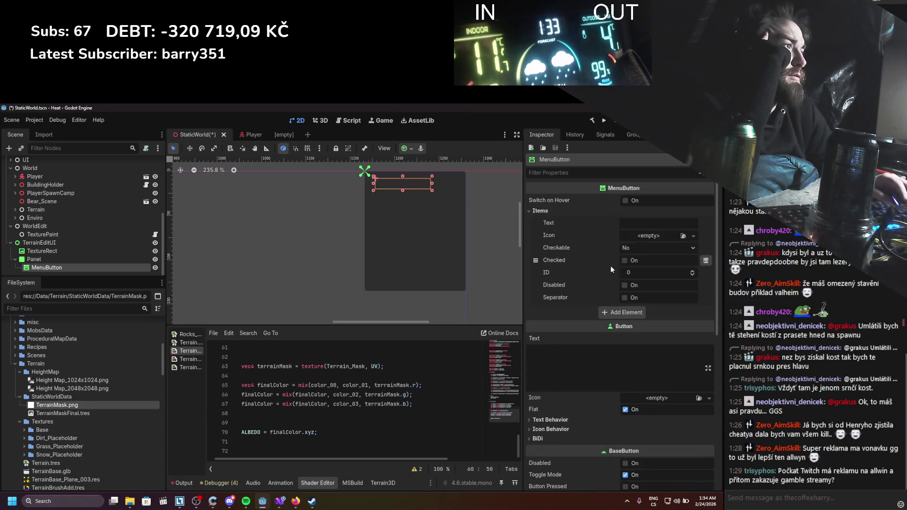
click(662, 223)
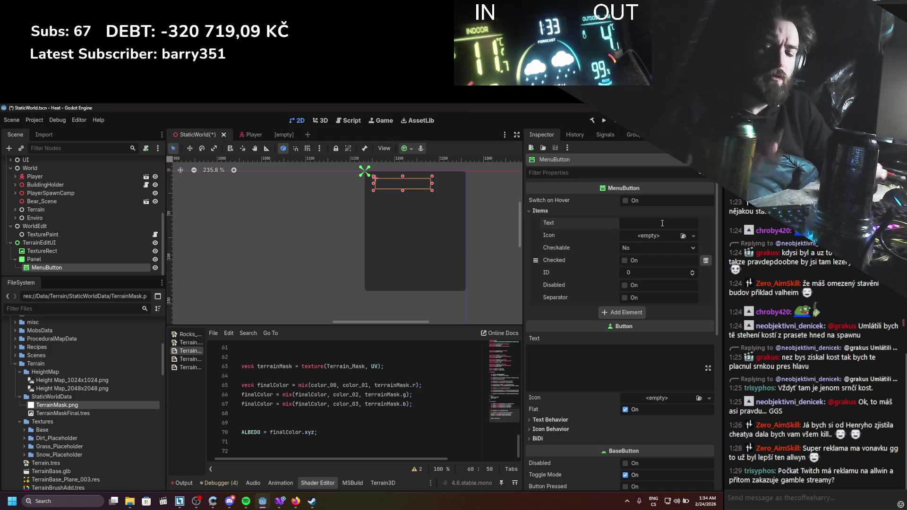
text(Grass)
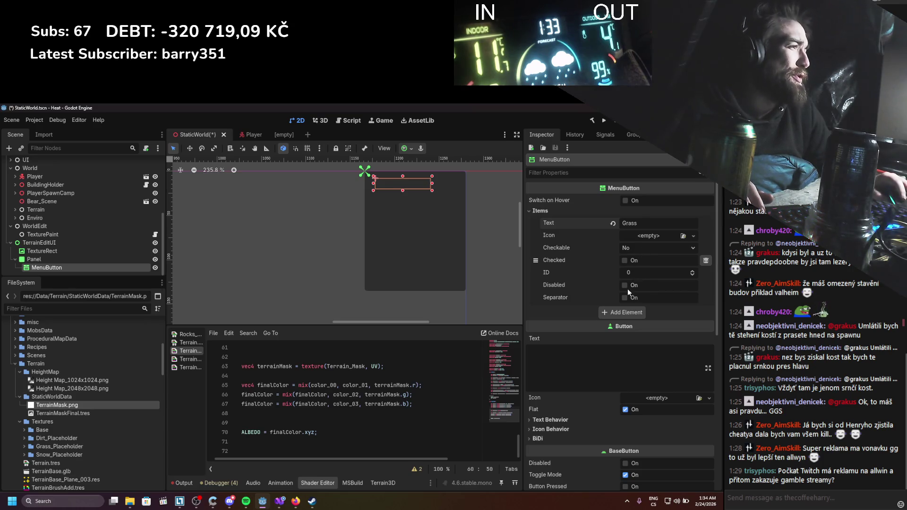
click(637, 248)
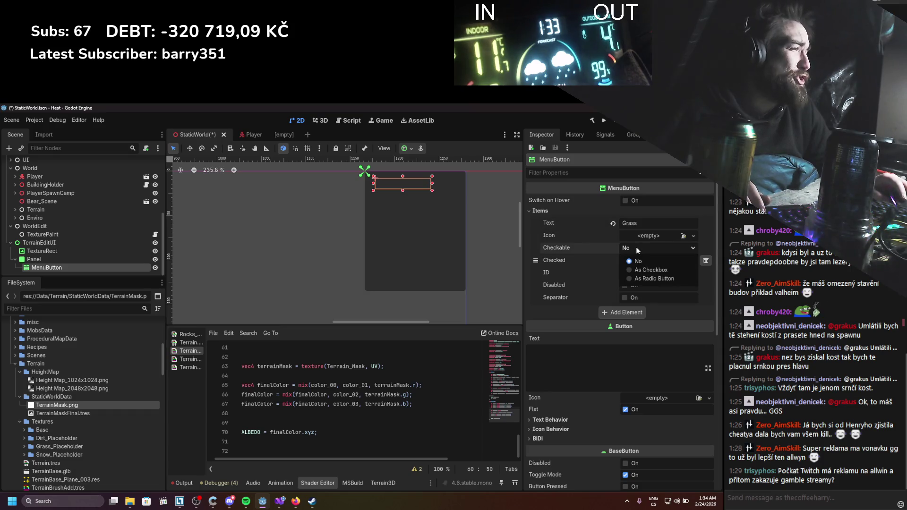
click(636, 247)
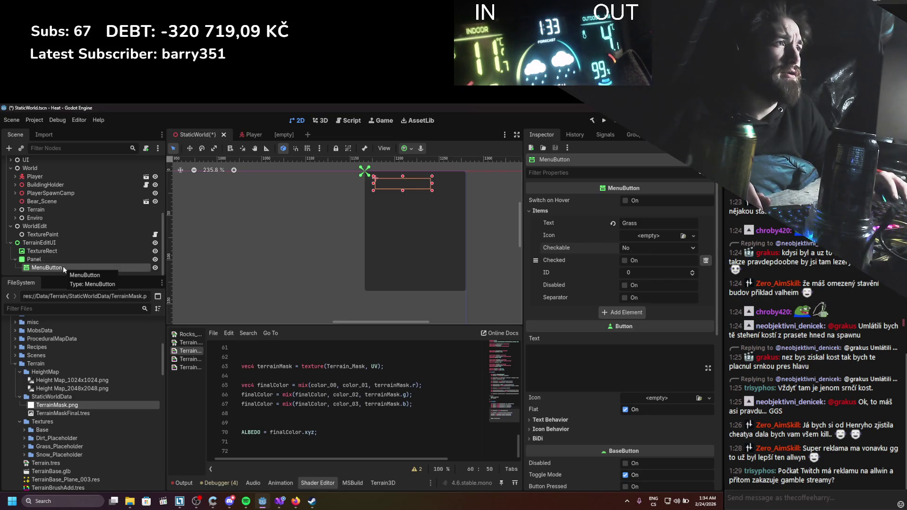
Add a second item, relabelling the first 'Dirt' and the second 'Grass'
click(624, 312)
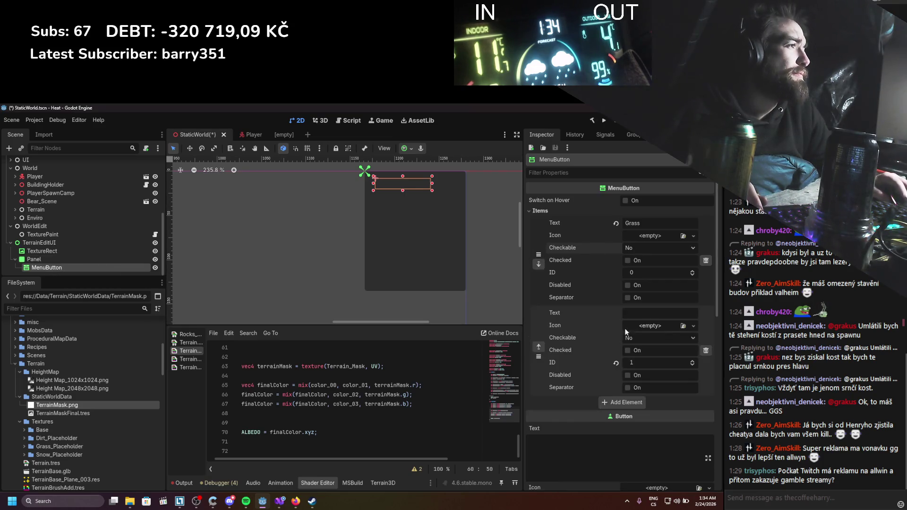
click(645, 314)
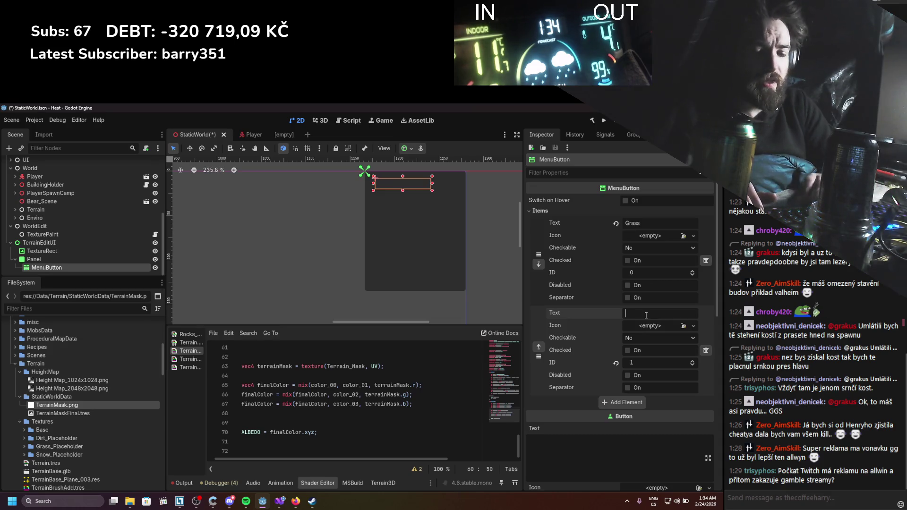
click(597, 220)
text(Dirt)
click(637, 314)
text(Grass)
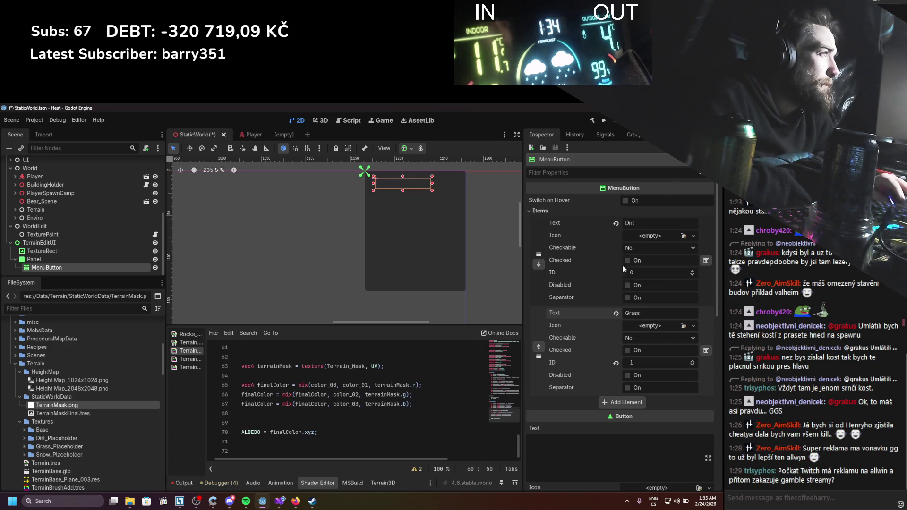
Add a third item, relabel it from 'Road' to 'Path', and save the scene
click(608, 402)
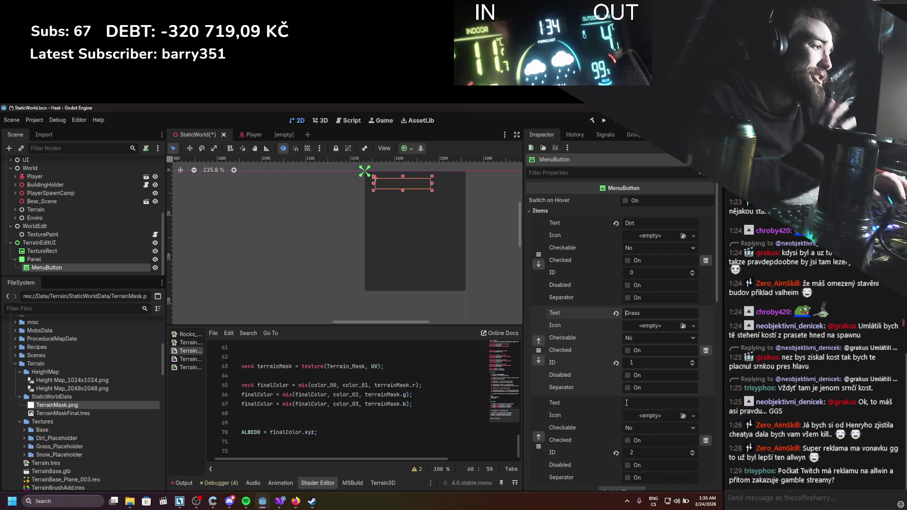
text(Road)
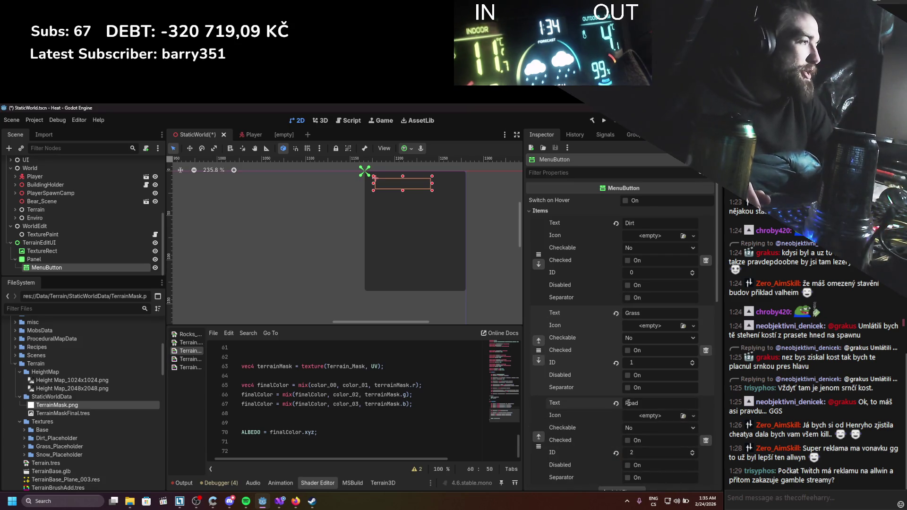
key(ctrl+s)
double_click(639, 404)
text(Path)
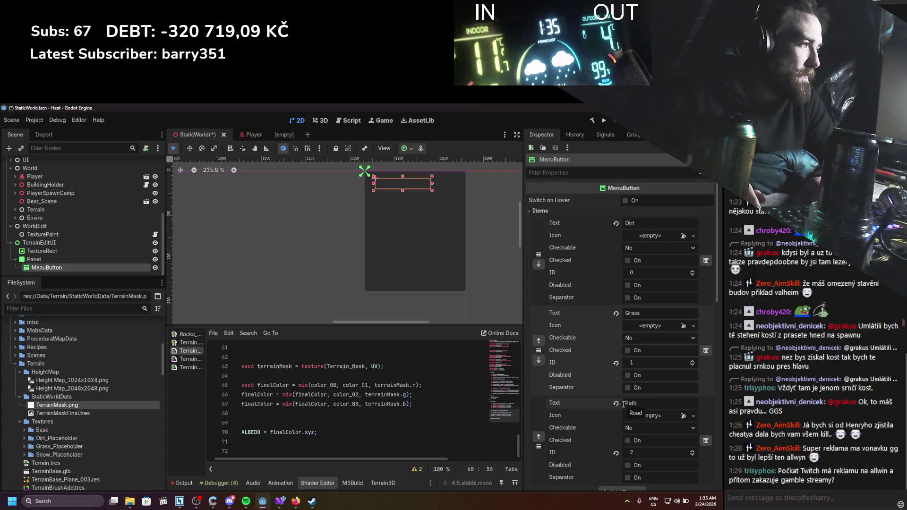
key(ctrl+s)
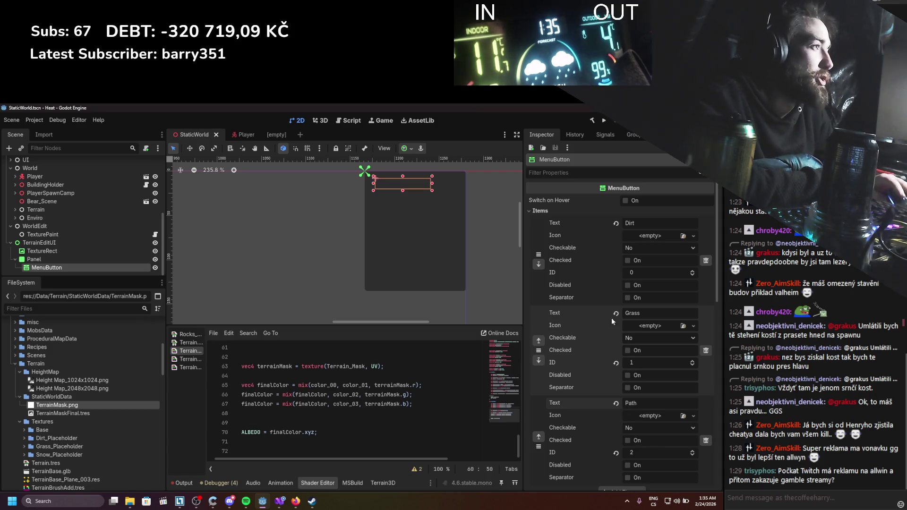
scroll(623, 339, down, 3)
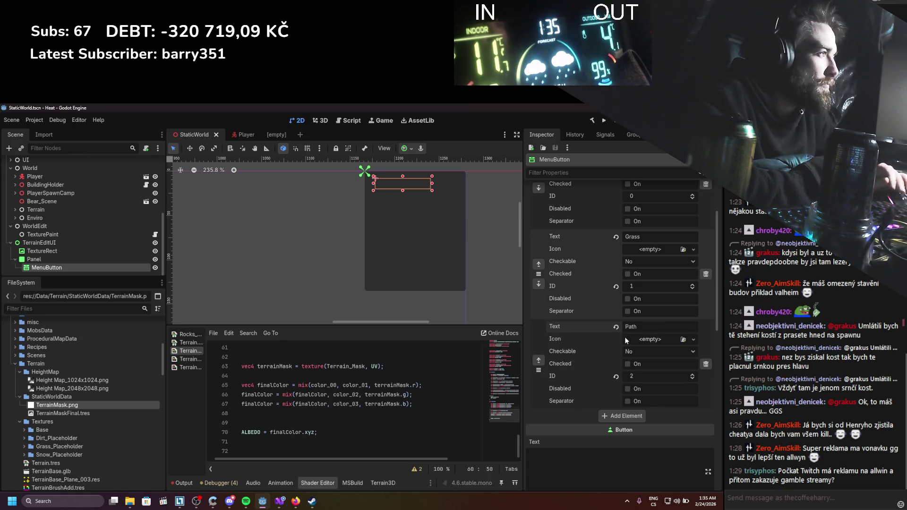
scroll(625, 339, up, 3)
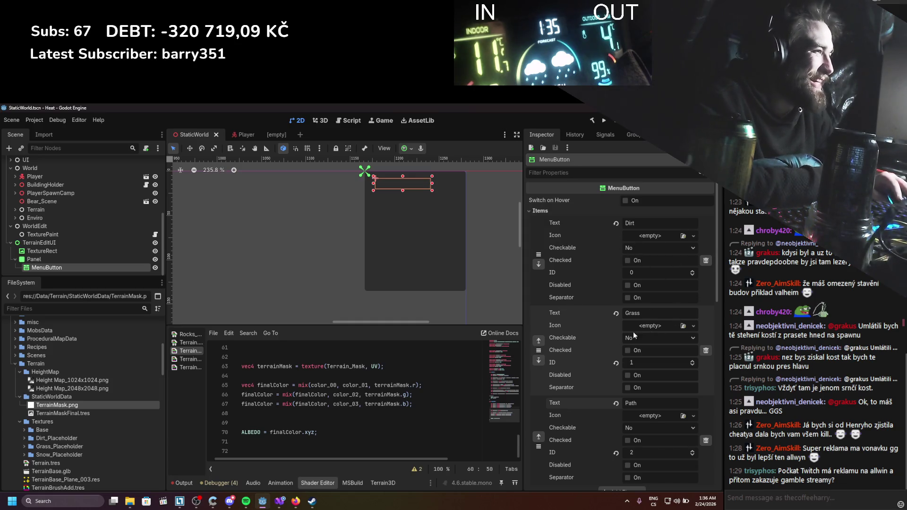
scroll(609, 315, down, 3)
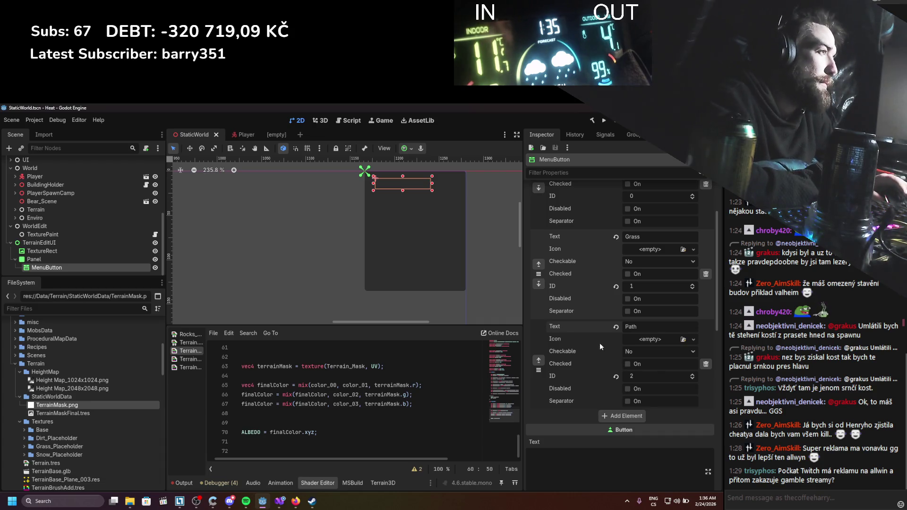
scroll(599, 343, up, 1)
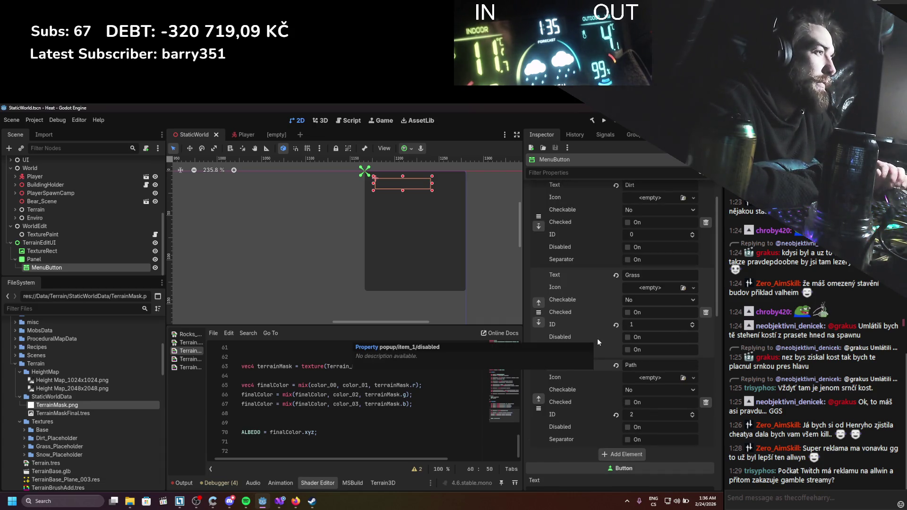
scroll(596, 338, up, 2)
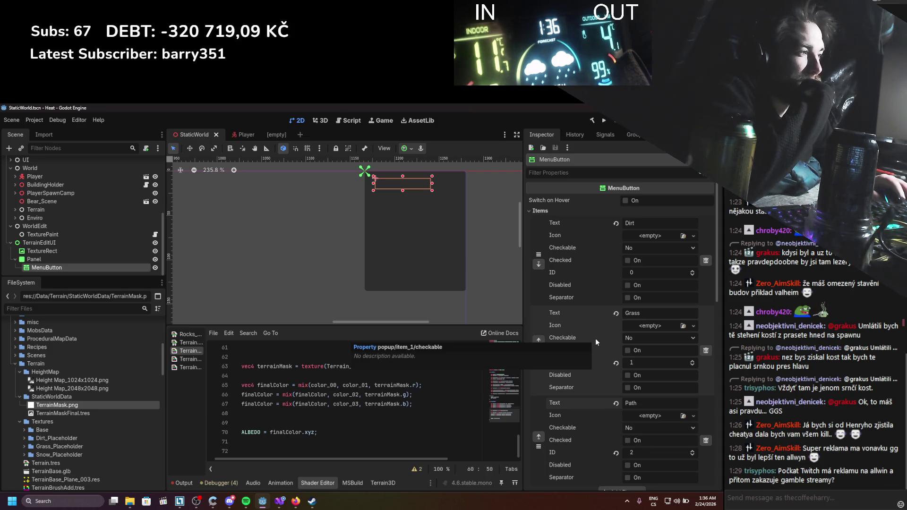
scroll(595, 338, down, 1)
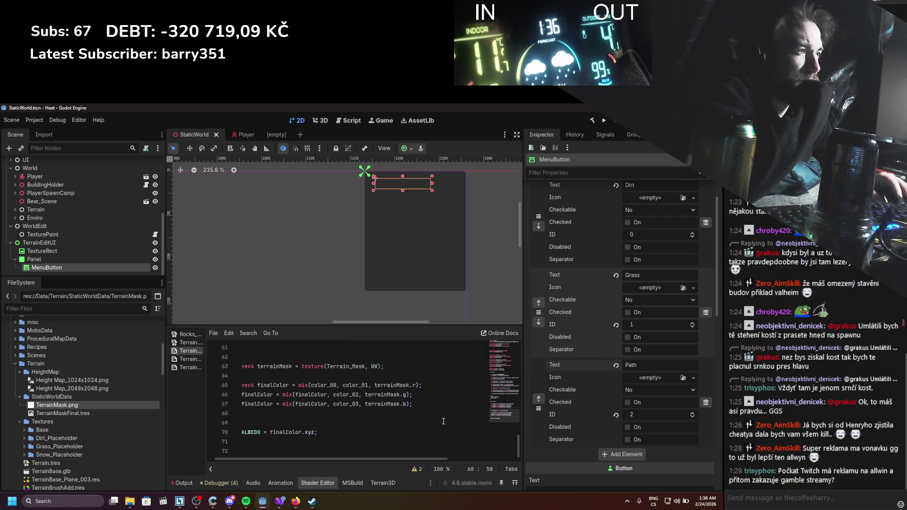
scroll(361, 414, up, 5)
scroll(361, 414, down, 5)
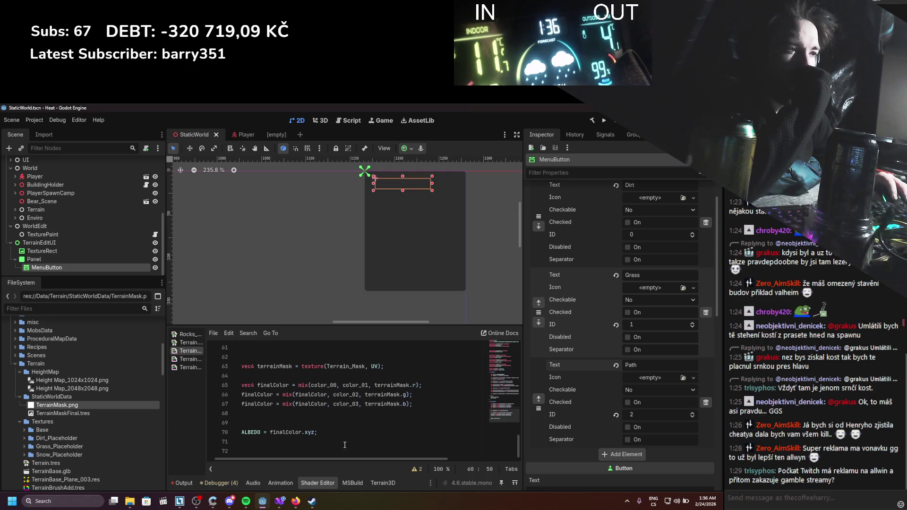
mouse_move(281, 504)
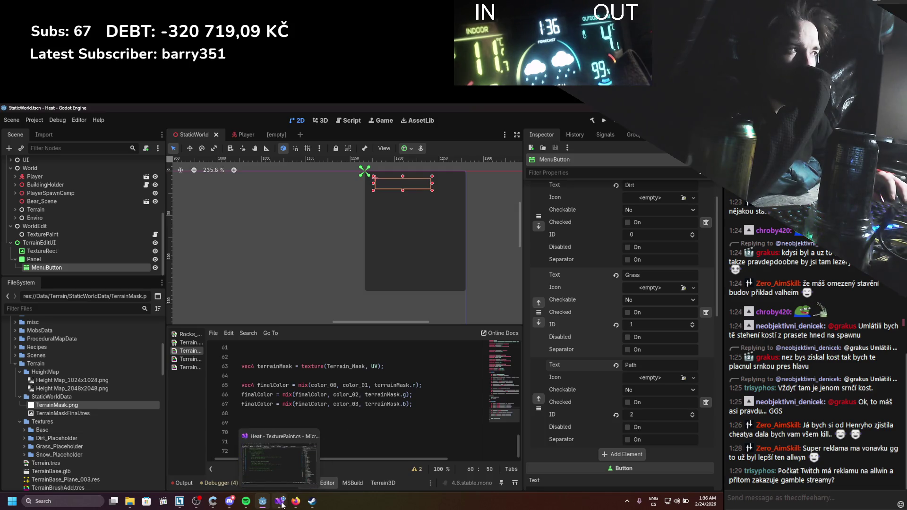
scroll(633, 409, down, 5)
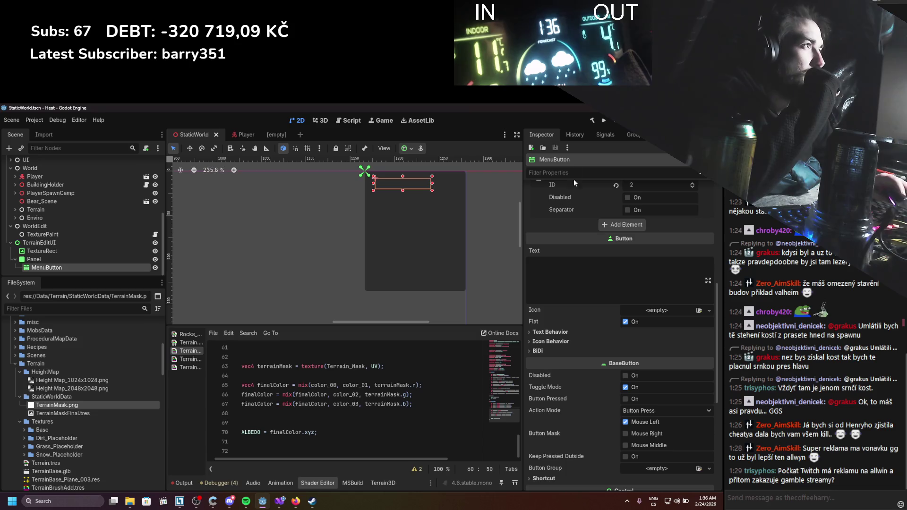
Show the MenuButton's signals, such as about_to_popup, pressed and toggled, and read their descriptions
click(575, 135)
click(597, 134)
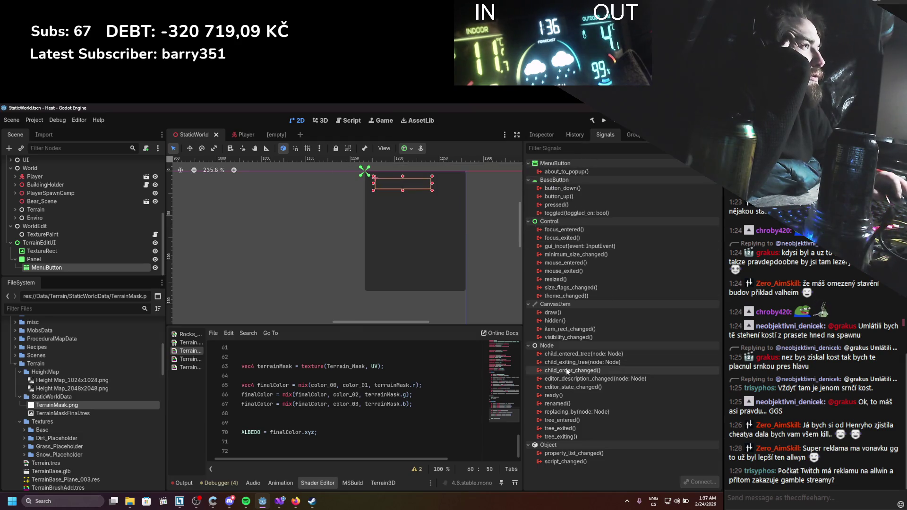
mouse_move(569, 361)
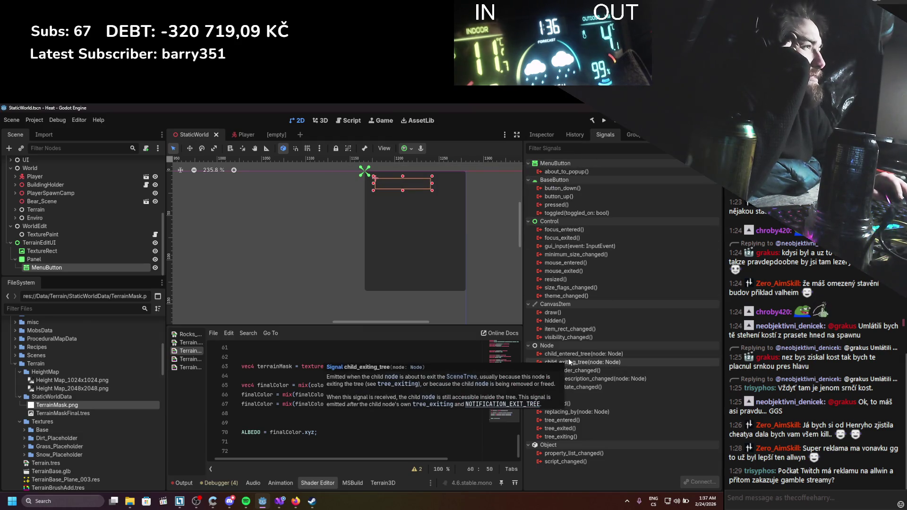
mouse_move(634, 281)
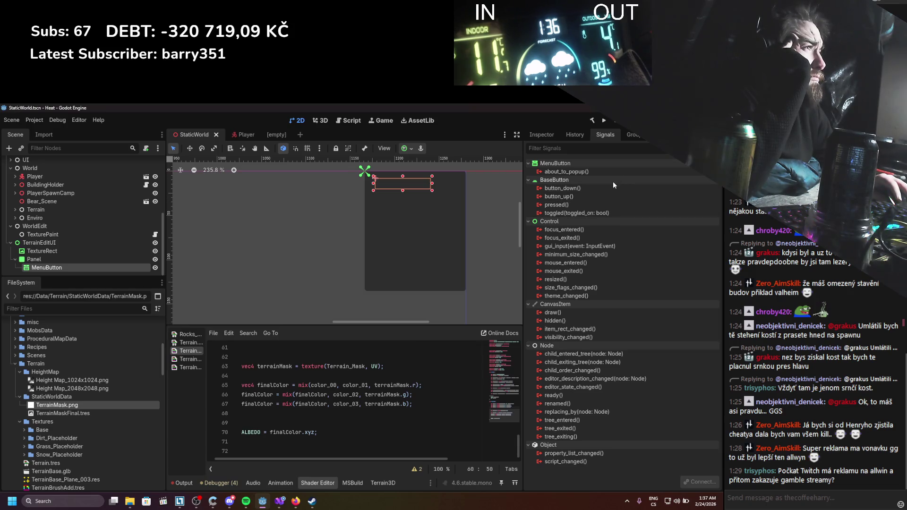
mouse_move(640, 205)
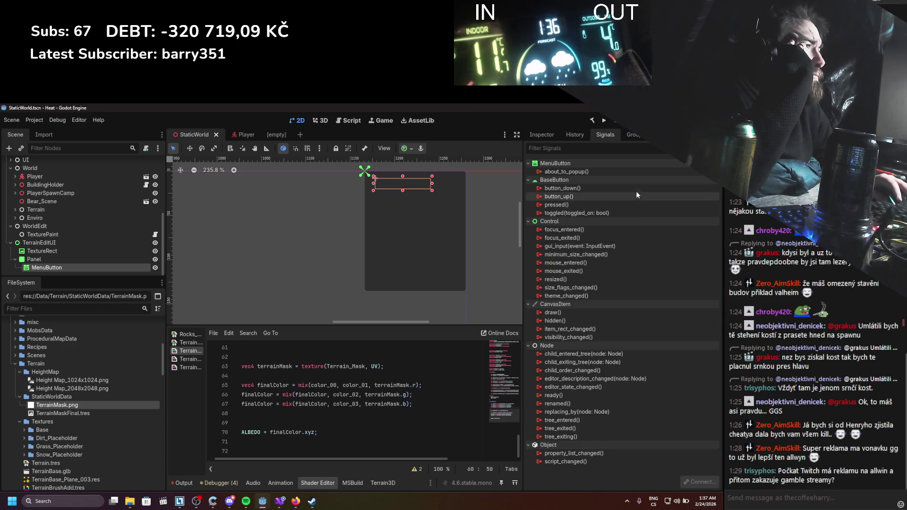
mouse_move(636, 186)
mouse_move(633, 231)
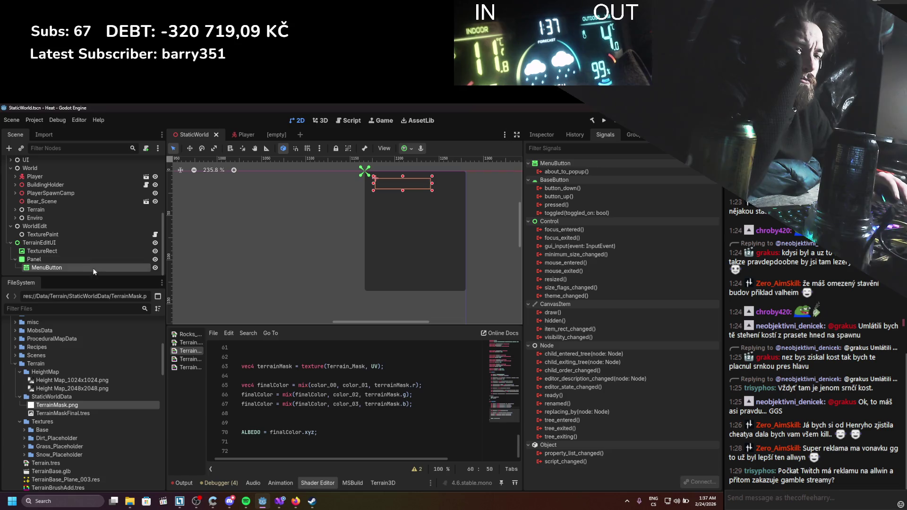
Add a plain Node child named MenuTextureSelector under the MenuButton
right_click(98, 269)
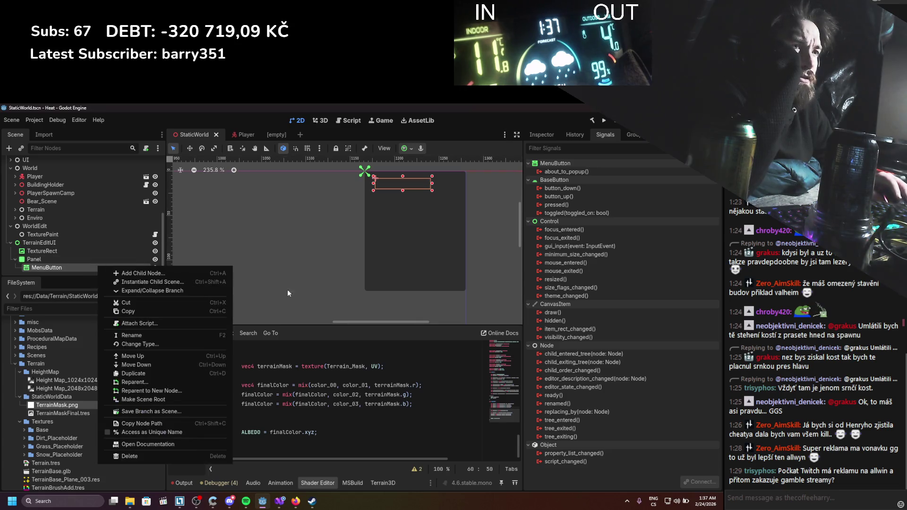
click(142, 272)
double_click(263, 223)
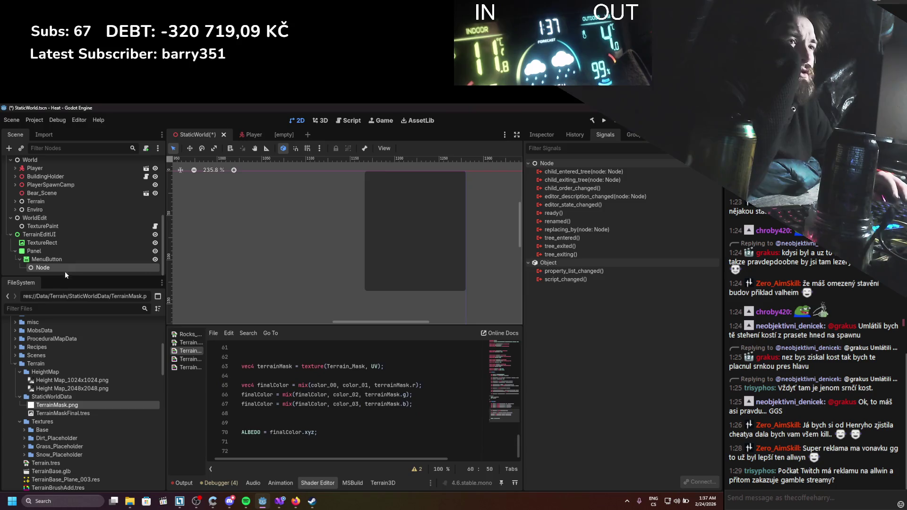
double_click(59, 268)
text(Menu)
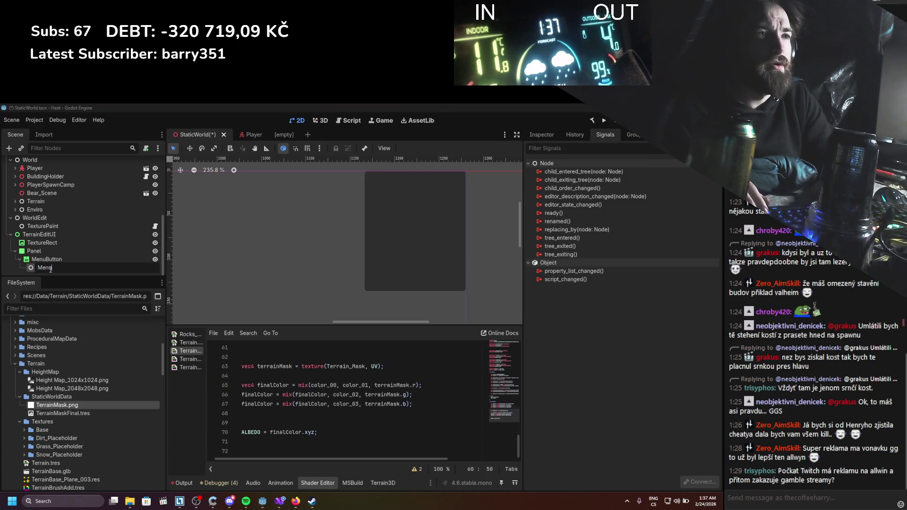
text(TextureSeleco)
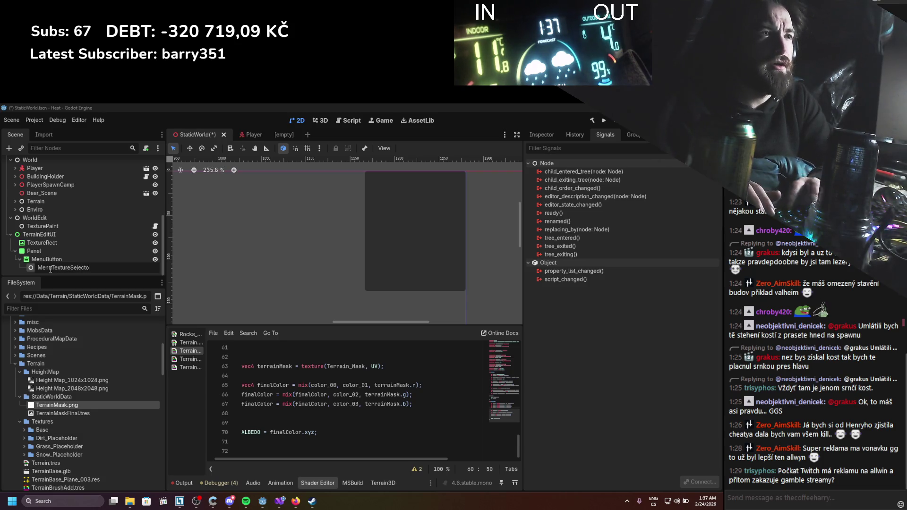
key(BackSpace)
text(tor)
key(Return)
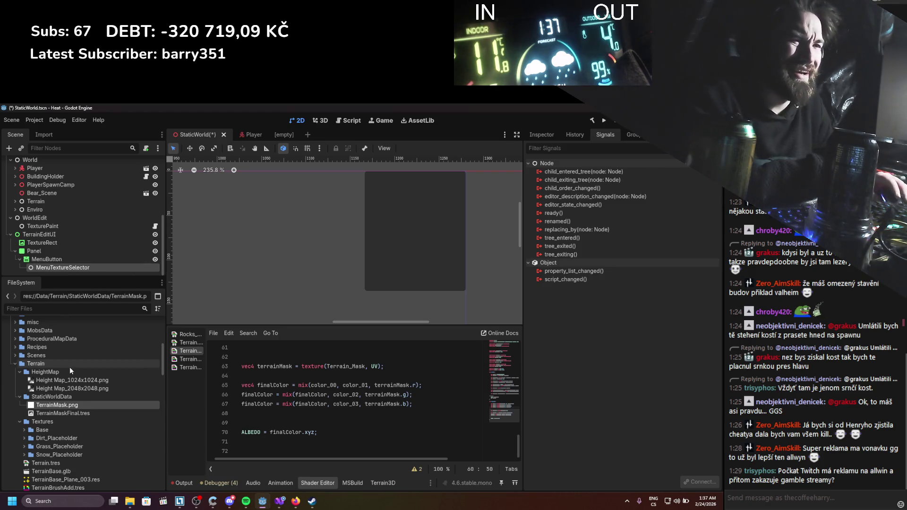
Start a new script in Scripts/WorldEdit named TerrainTextureSelector
scroll(72, 381, down, 10)
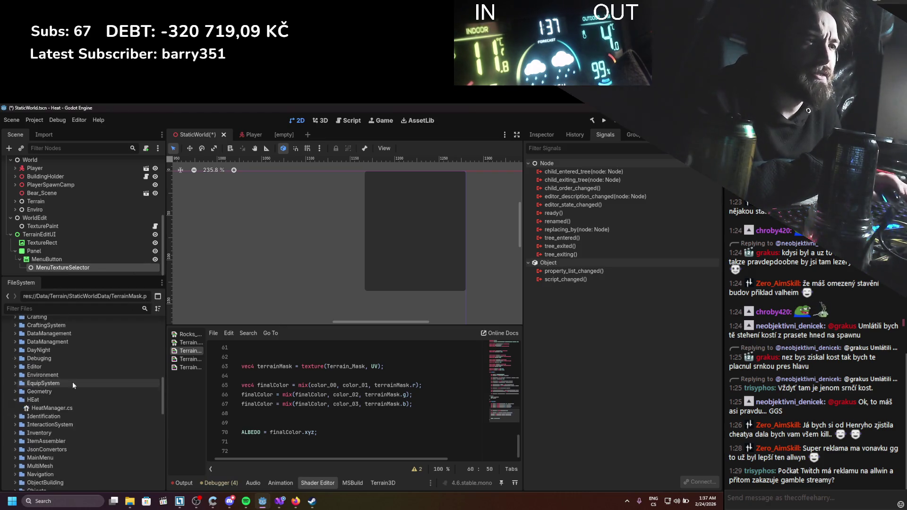
click(10, 417)
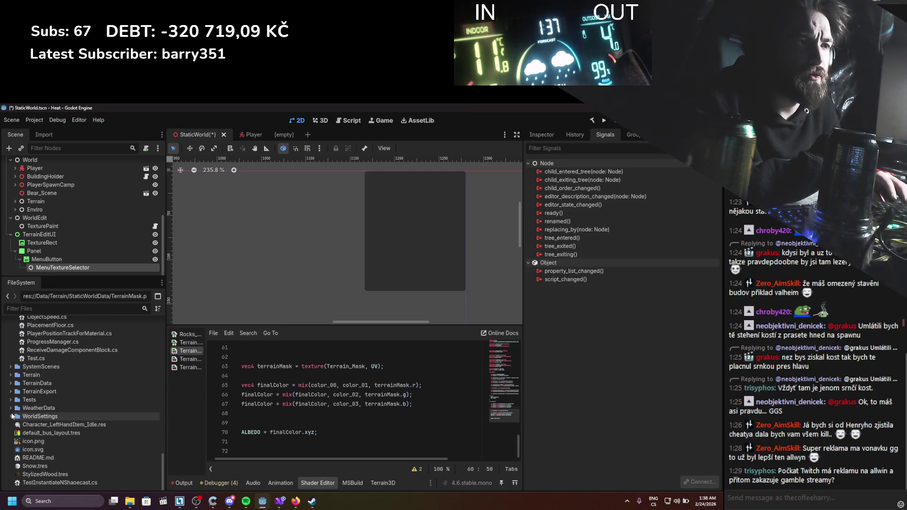
scroll(8, 388, up, 3)
scroll(8, 388, up, 3)
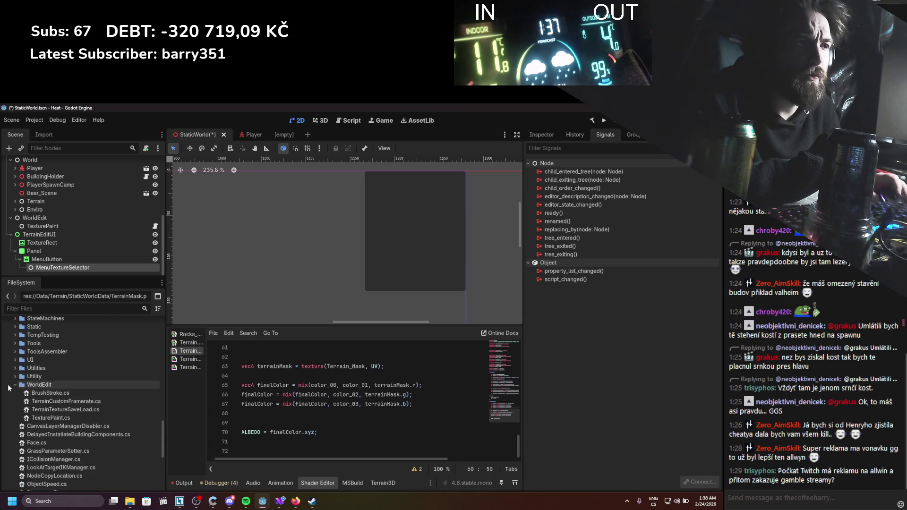
click(29, 386)
right_click(29, 386)
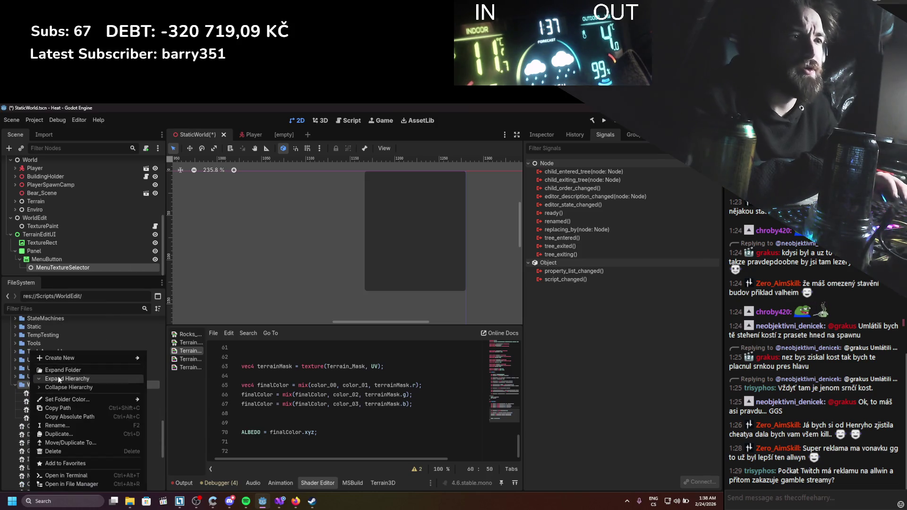
mouse_move(64, 361)
click(179, 375)
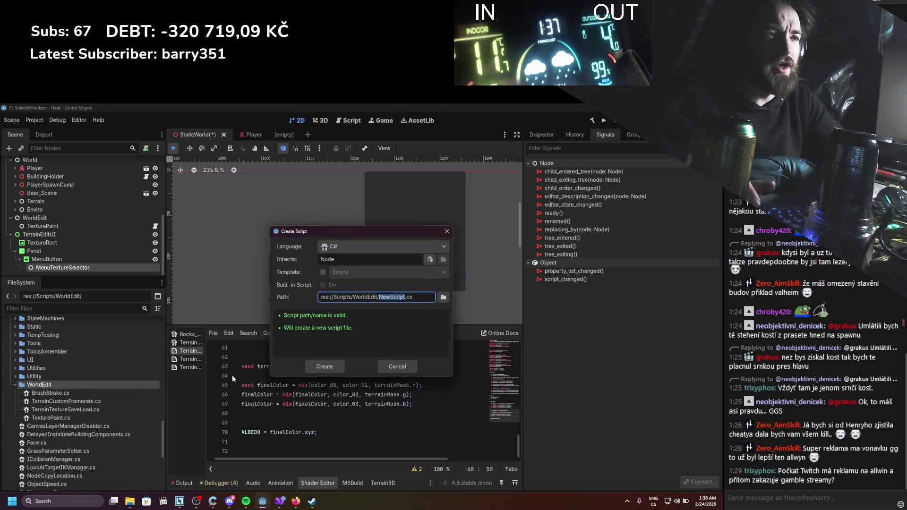
text(TerrainTe)
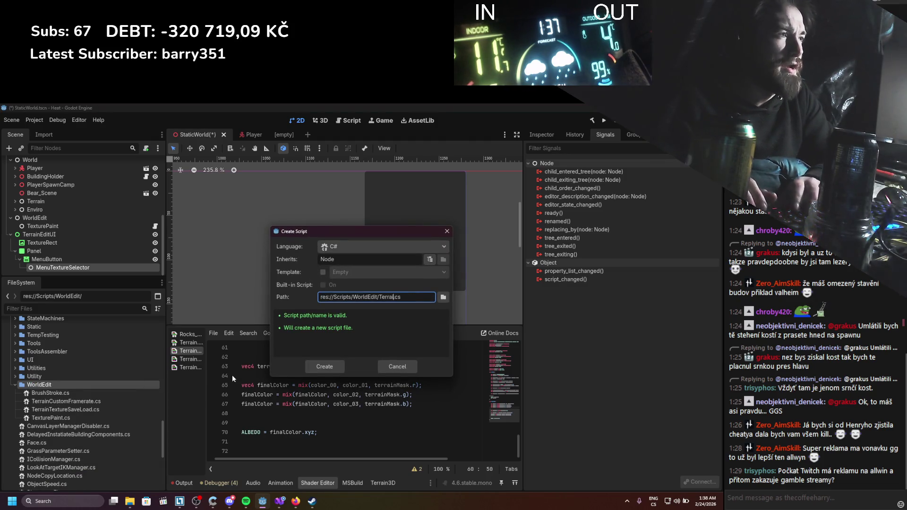
text(xtureSelector)
Create the TerrainTextureSelector script and add a Heat.Terrain namespace declaration above the class
key(Return)
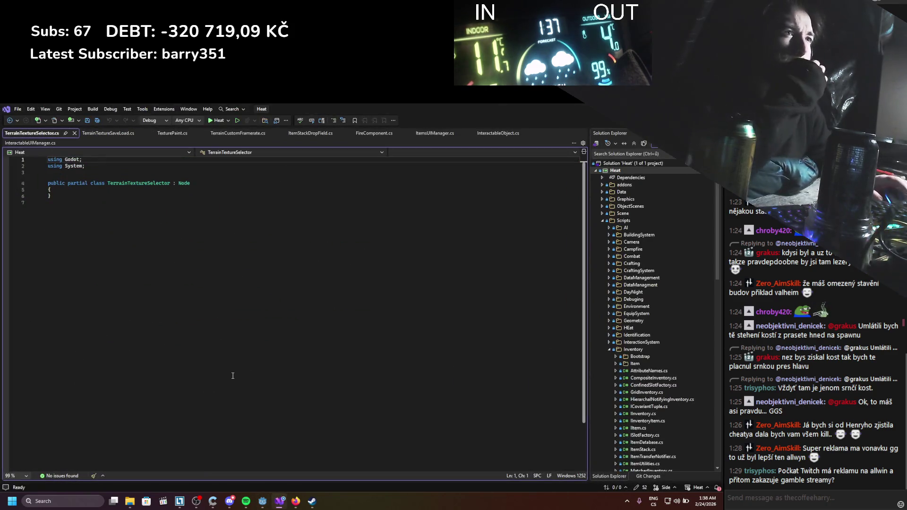
click(88, 191)
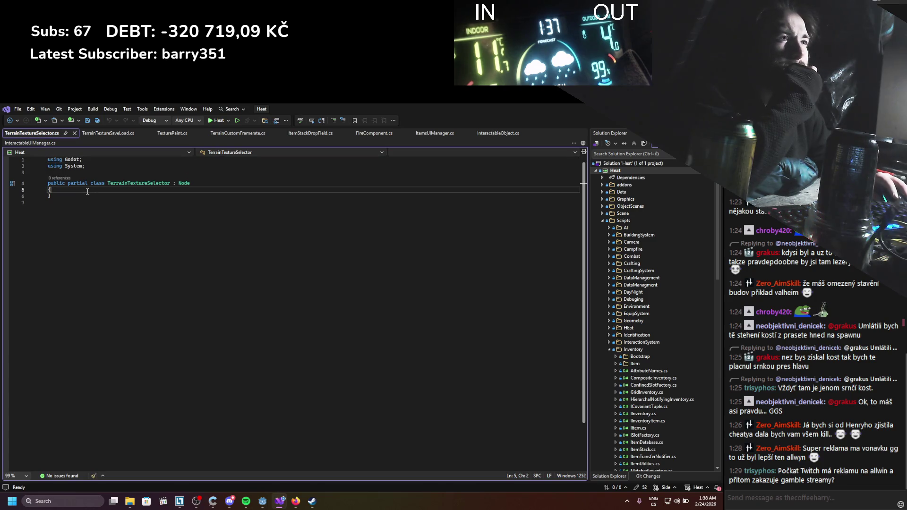
drag(111, 183, 177, 184)
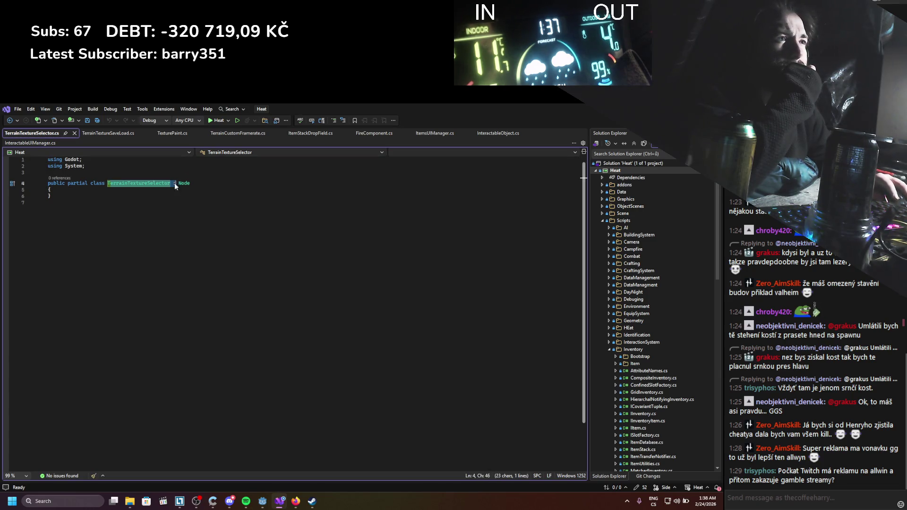
click(158, 174)
key(Return)
key(Return)
key(Up)
text(name)
key(Tab)
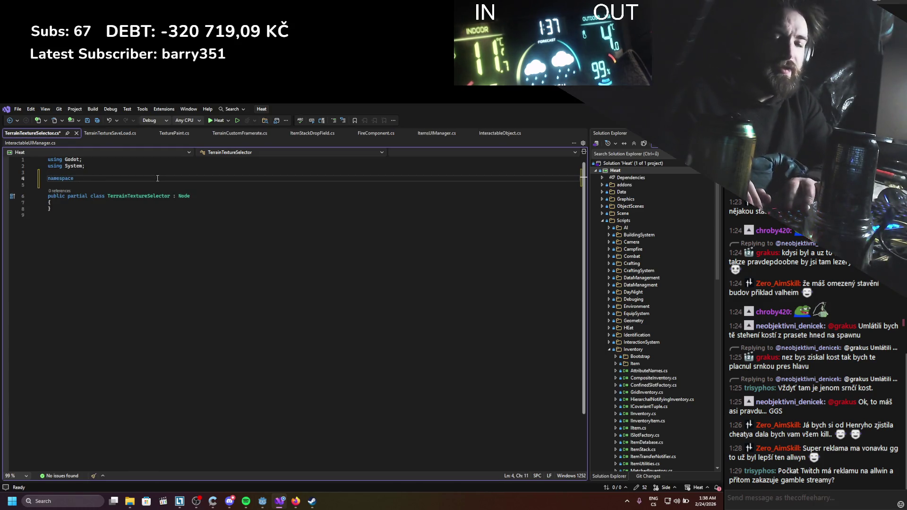
text(Heat;)
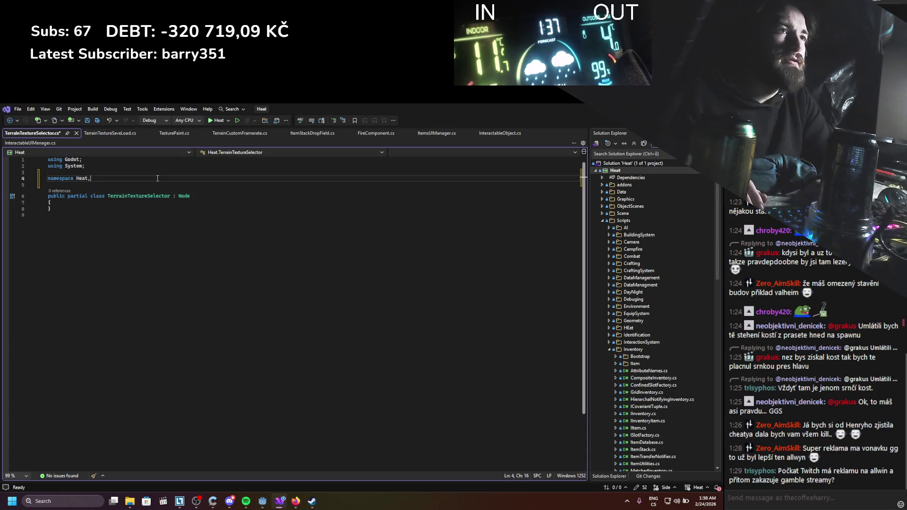
text(.ter)
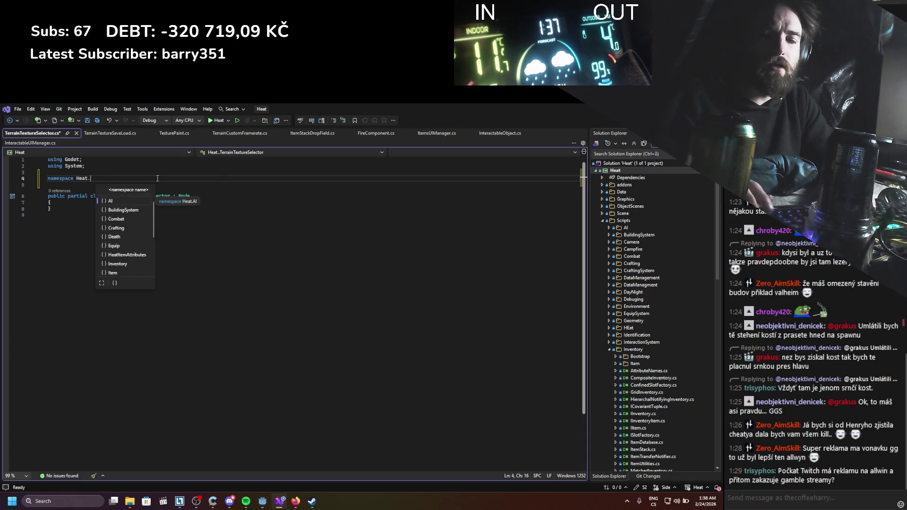
key(Tab)
text(;)
key(ctrl+s)
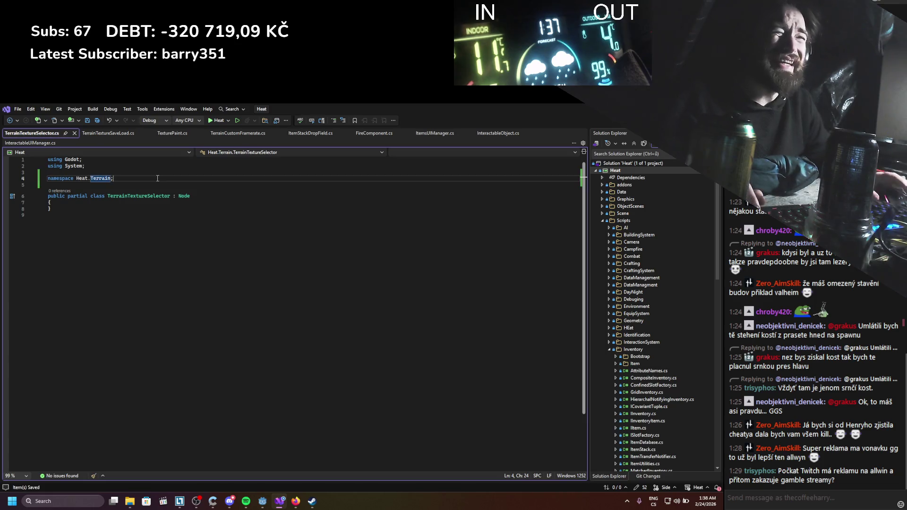
Change the namespace to Heat.WorldEdit and save the script
double_click(106, 178)
text(wor)
key(Tab)
key(ctrl+s)
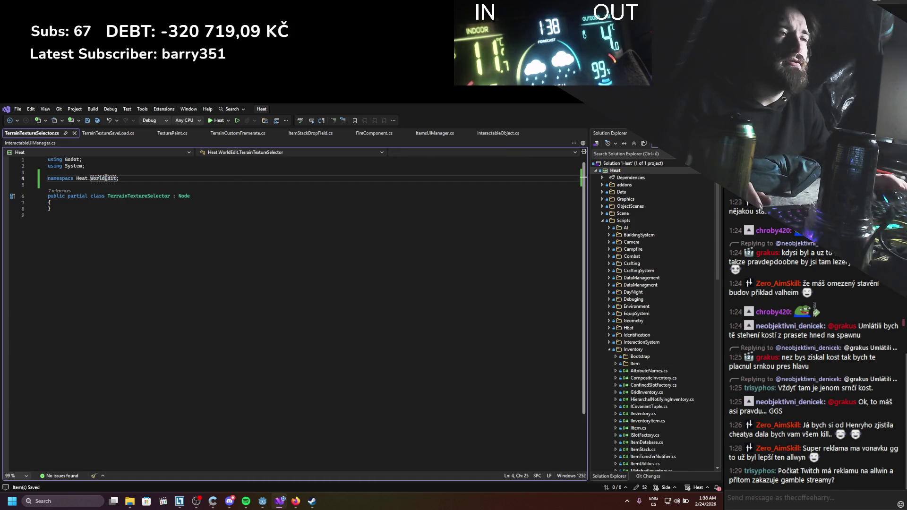
Declare a public void SelectTexture() method in the class body
click(90, 203)
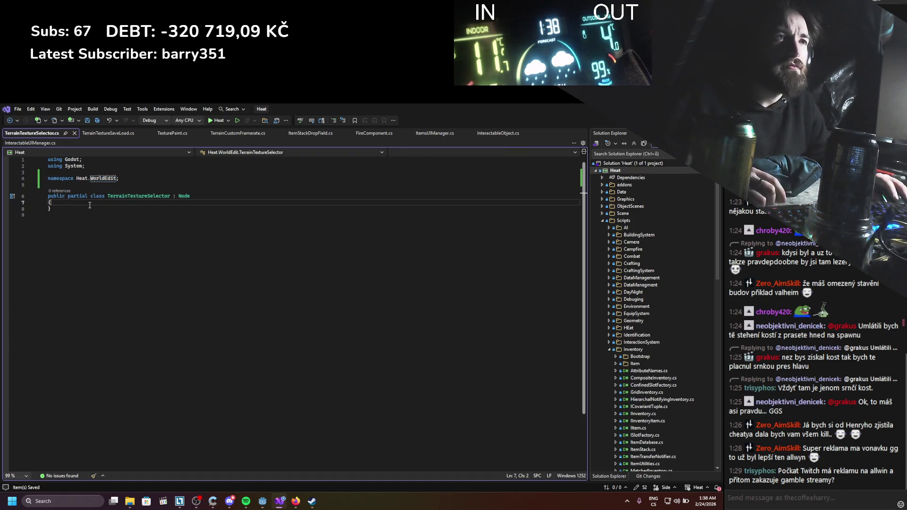
key(Return)
key(Return)
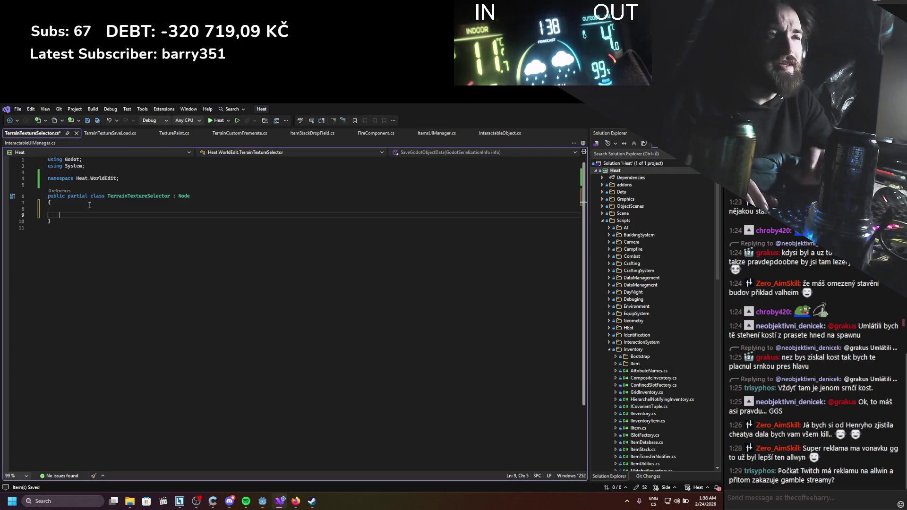
key(ctrl+s)
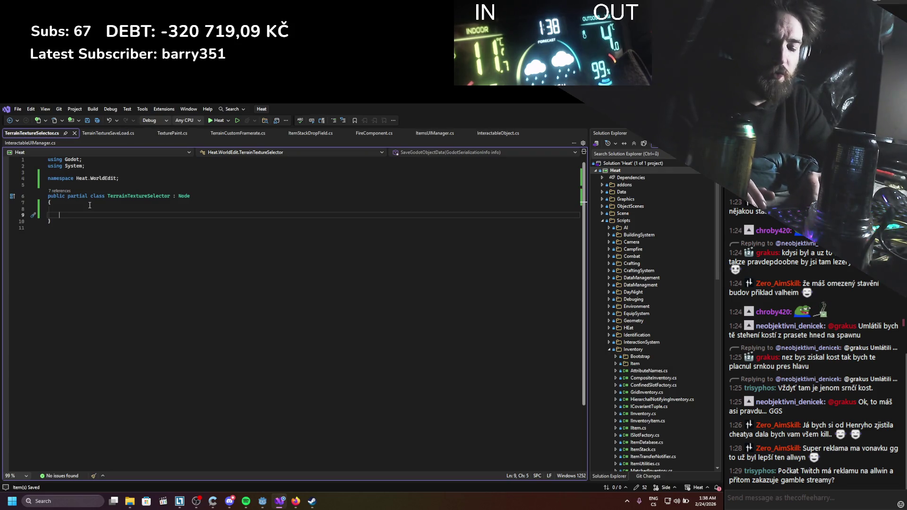
text("publ)
key(BackSpace)
key(BackSpace)
key(BackSpace)
text(public void )
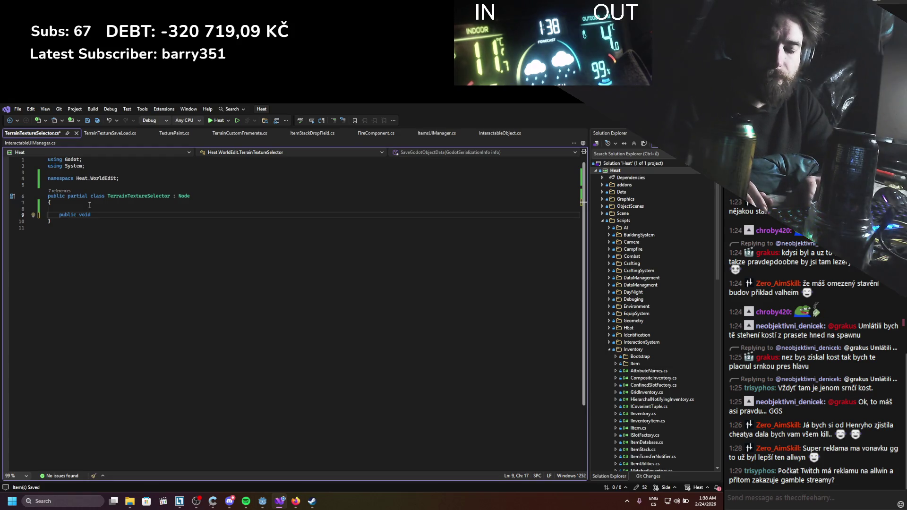
text(Sleec)
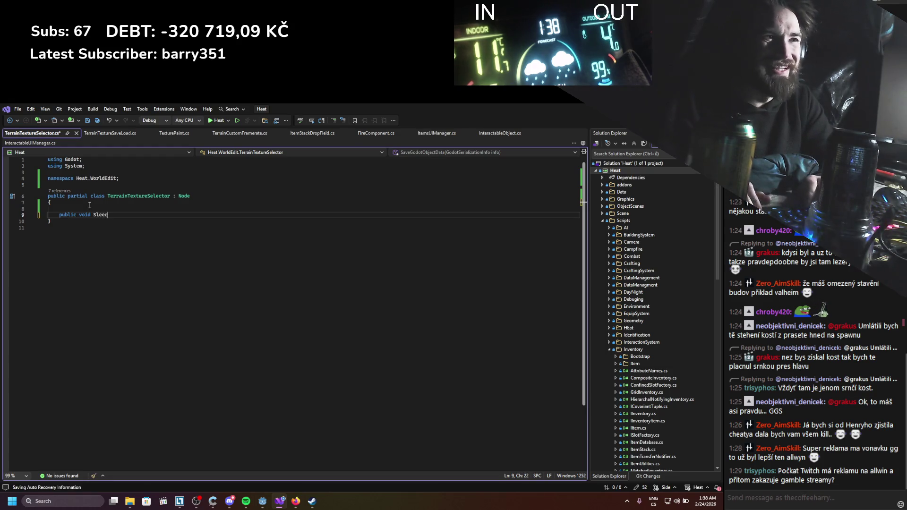
key(BackSpace)
key(BackSpace)
text(ct)
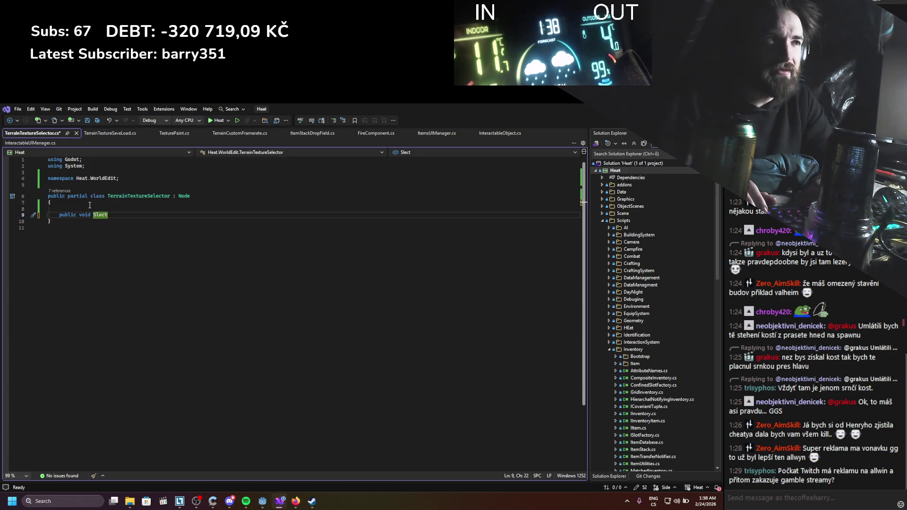
key(BackSpace)
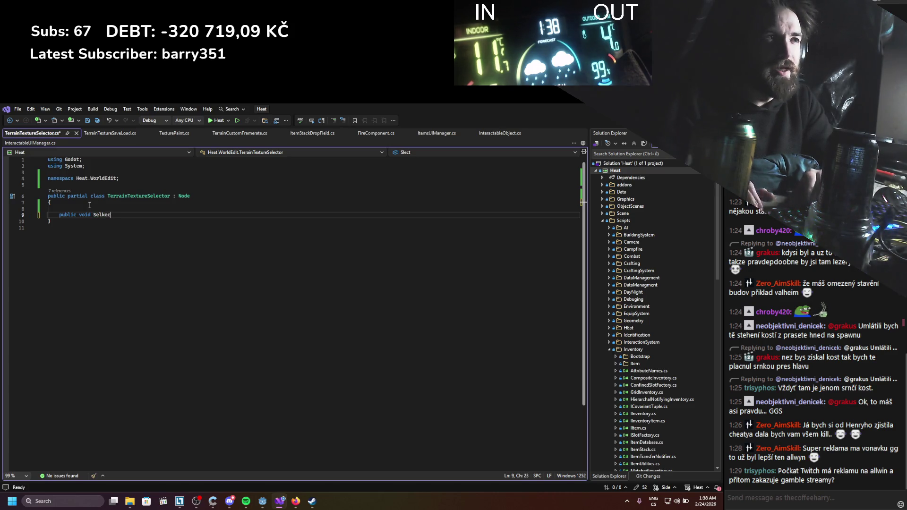
text(tTexture)
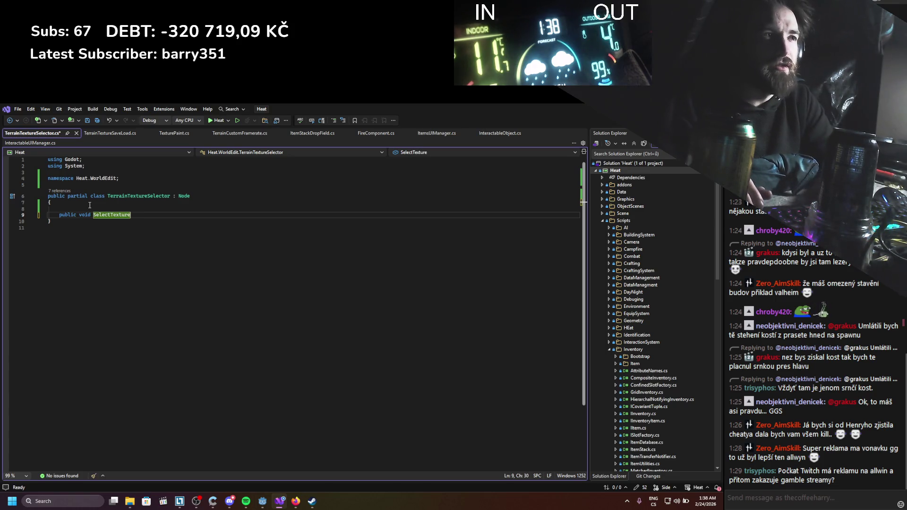
text(())
Give SelectTexture an empty body, save the script, and return to Godot
key(ctrl+z)
key(Return)
text({)
key(Return)
click(62, 209)
key(ctrl+s)
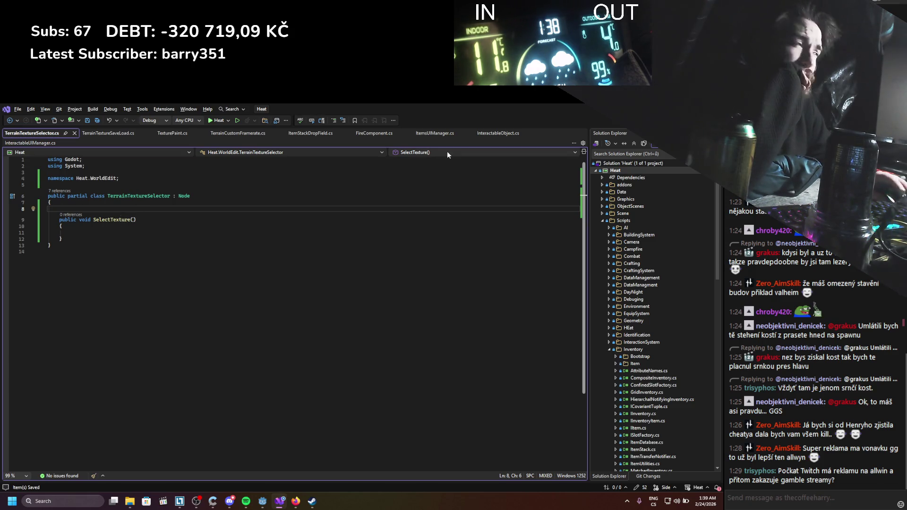
key(alt+Tab)
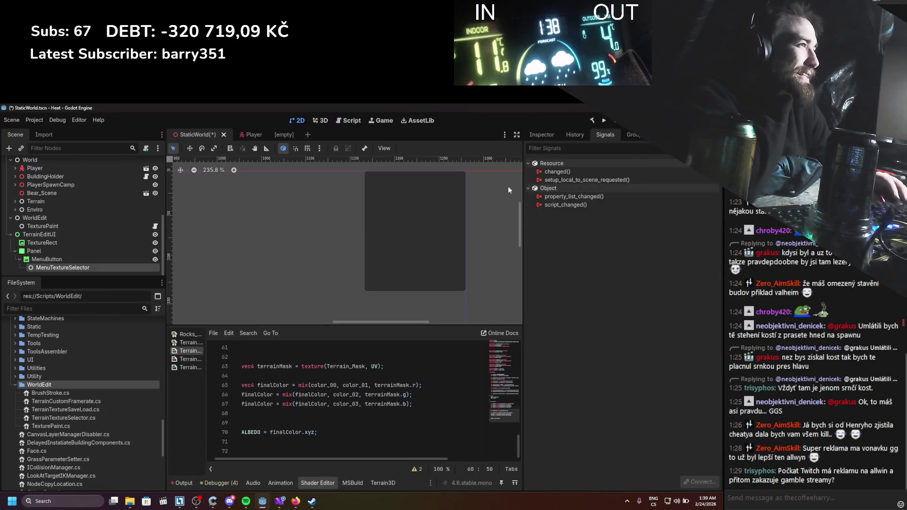
Select the MenuButton node in the Scene dock, then bring Visual Studio back up
click(59, 259)
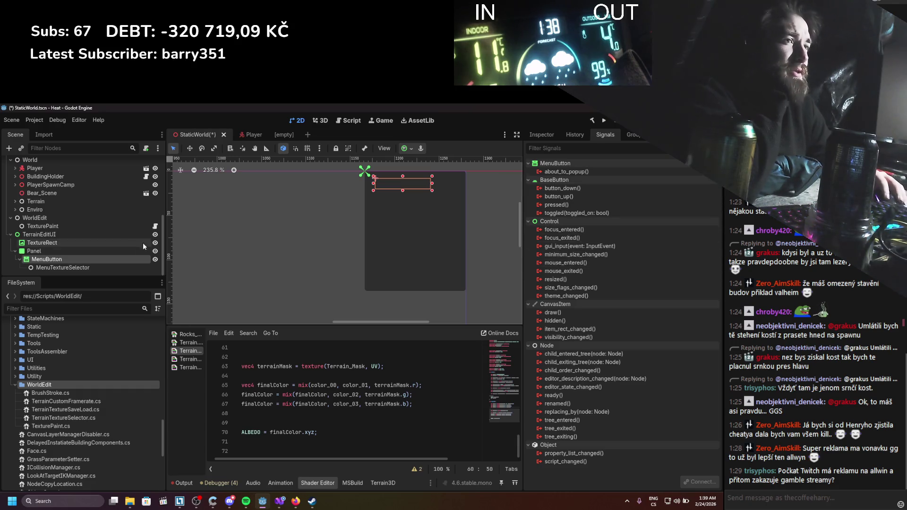
click(280, 501)
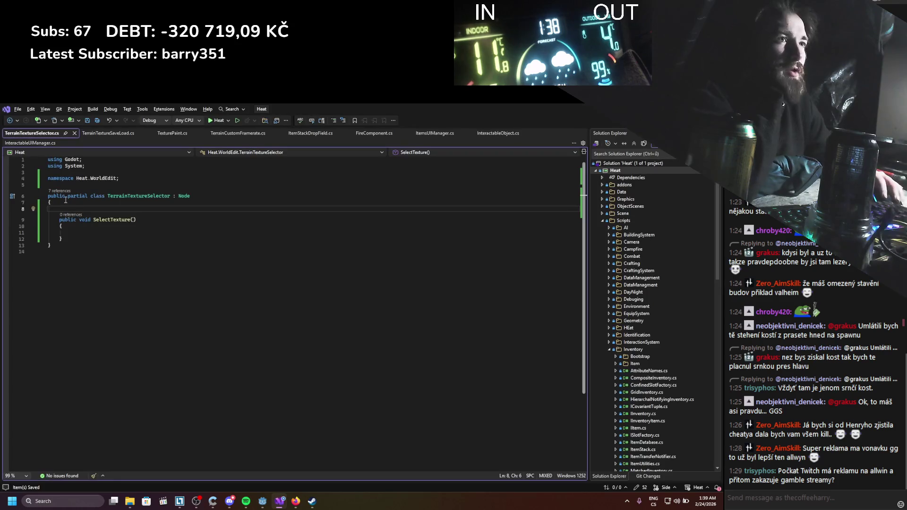
Add an [Export] attribute on a new line above SelectTexture
click(76, 208)
key(Return)
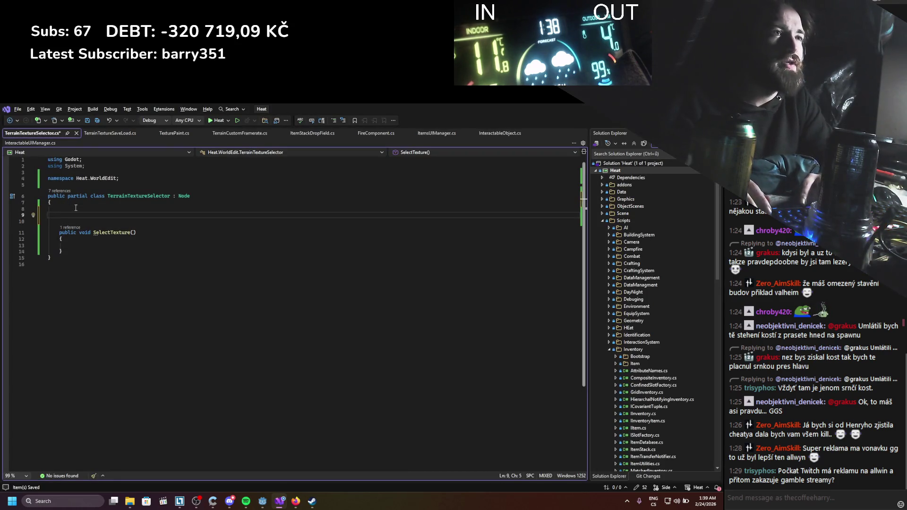
text([exoi)
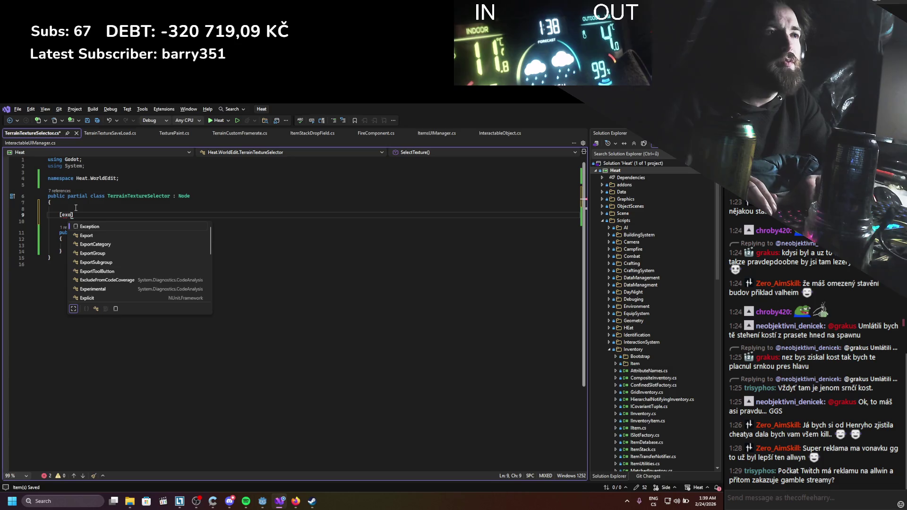
key(BackSpace)
key(BackSpace)
text(port])
key(Return)
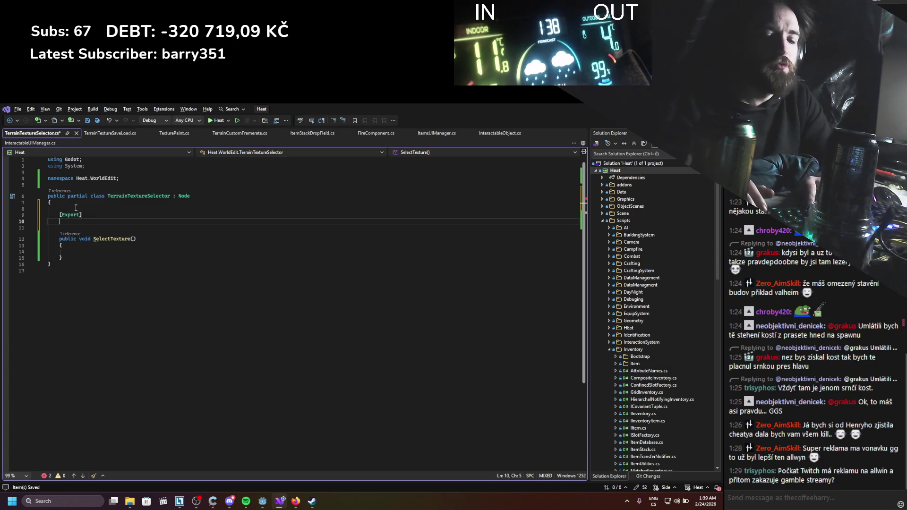
Declare the exported field as private MenuButton menuButton and save
text(private)
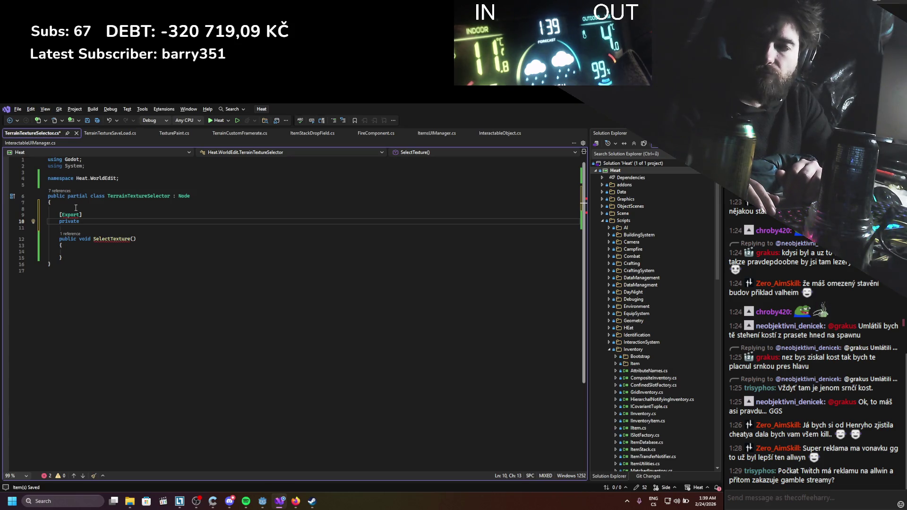
click(263, 502)
click(262, 502)
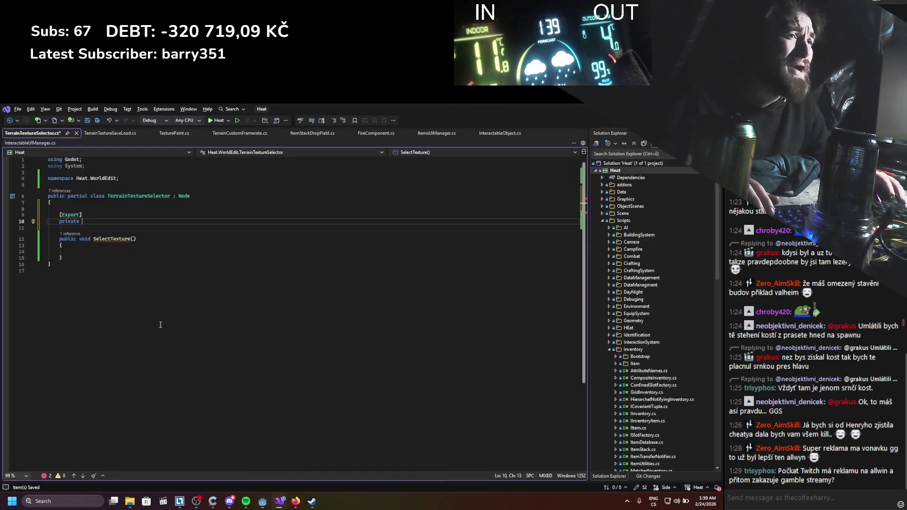
text(Menu)
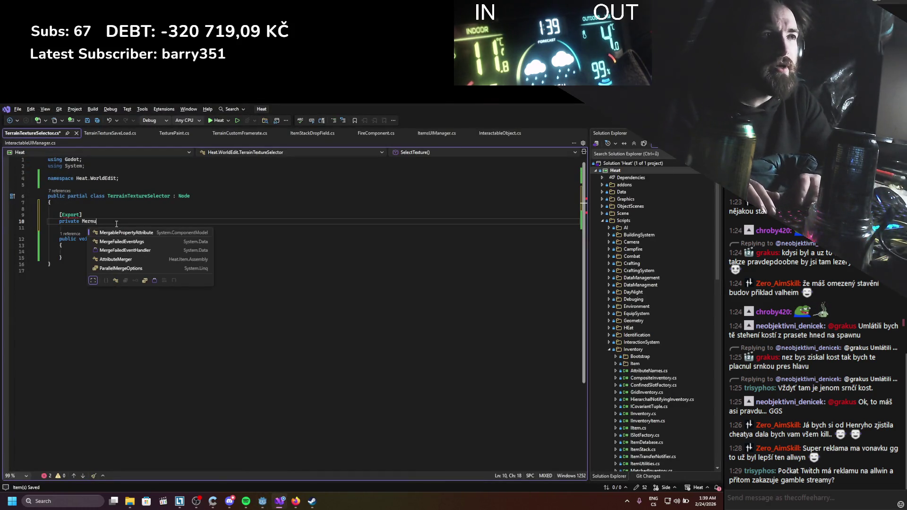
text(Button)
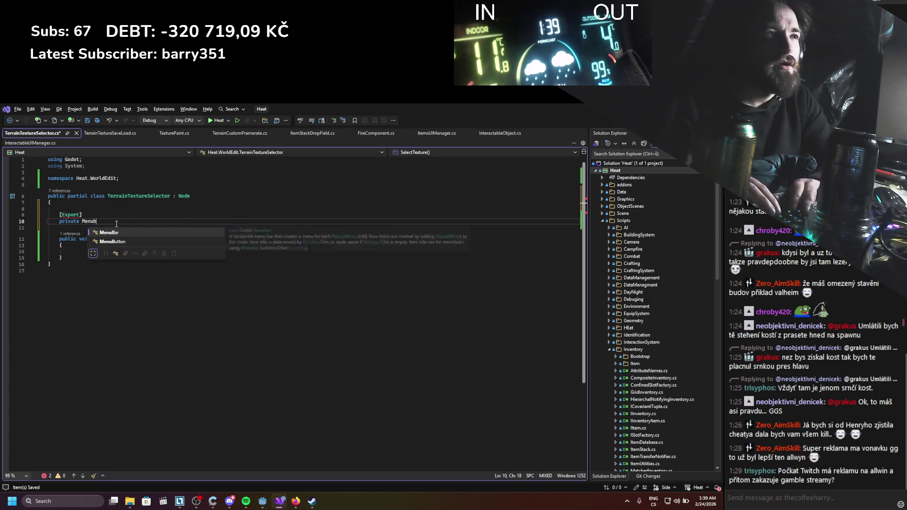
key(Up)
key(Up)
key(Up)
key(Return)
key(ctrl+s)
Remove the stray blank line and make SelectTexture call GD.Print("ElementSelected")
click(104, 208)
key(BackSpace)
key(ctrl+s)
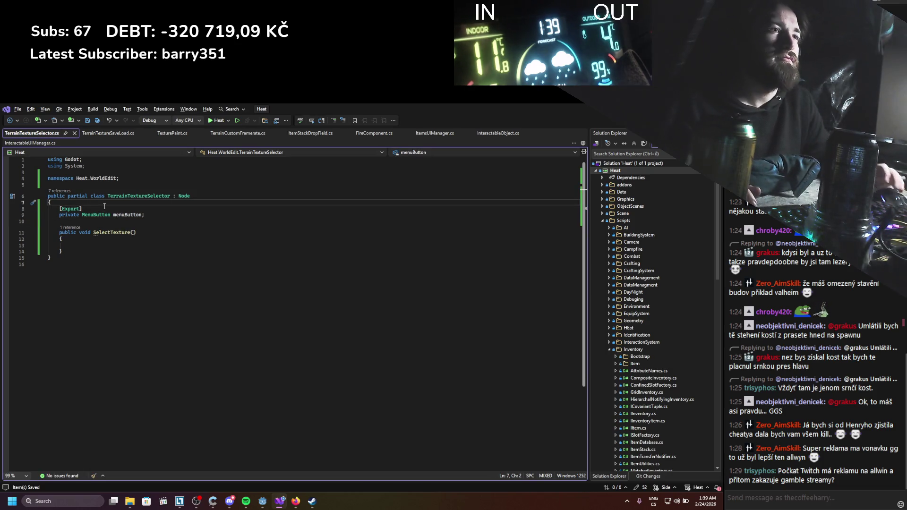
double_click(122, 215)
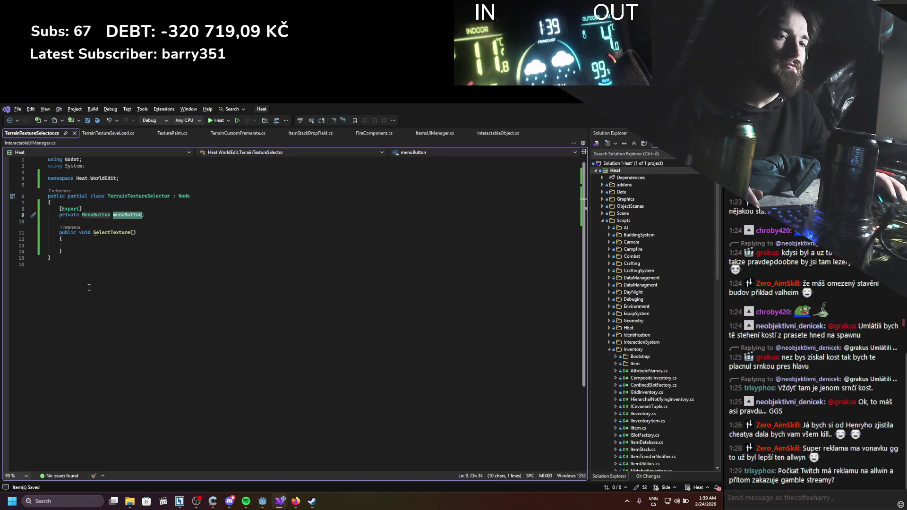
click(108, 246)
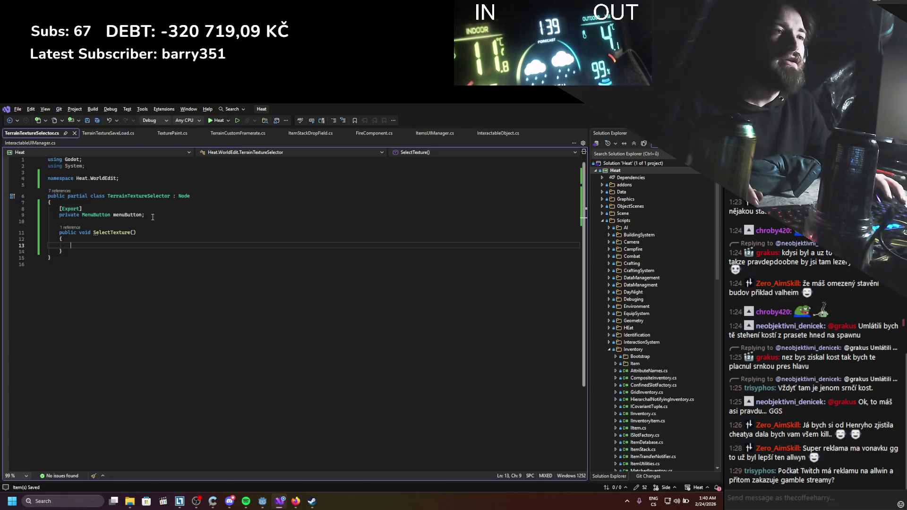
text(GD.Print()
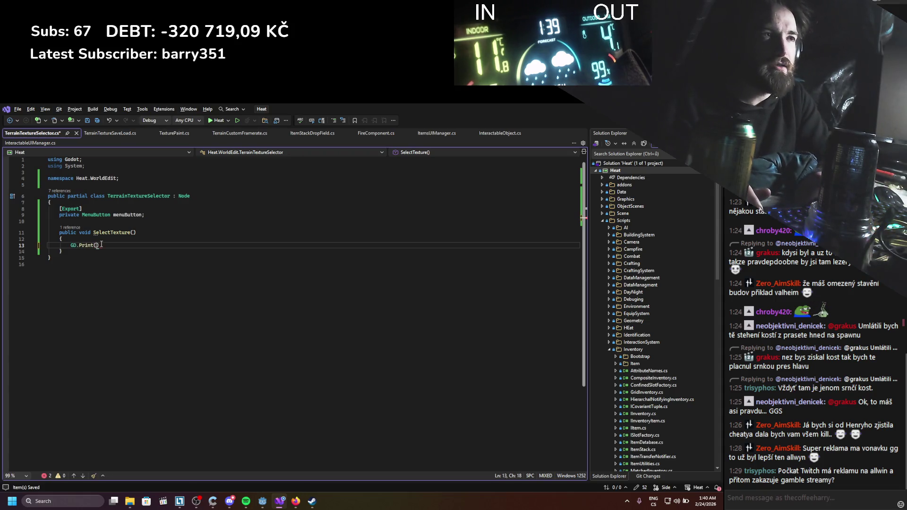
text();)
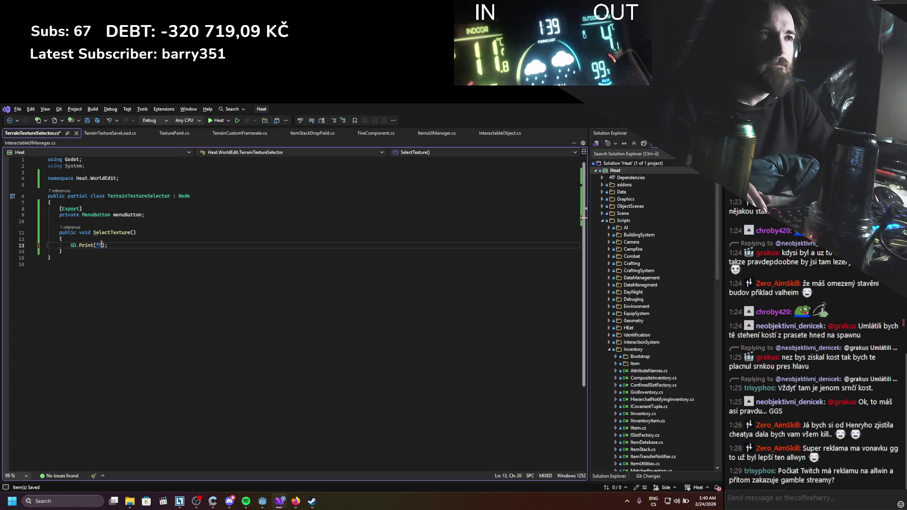
text(ElementSelected)
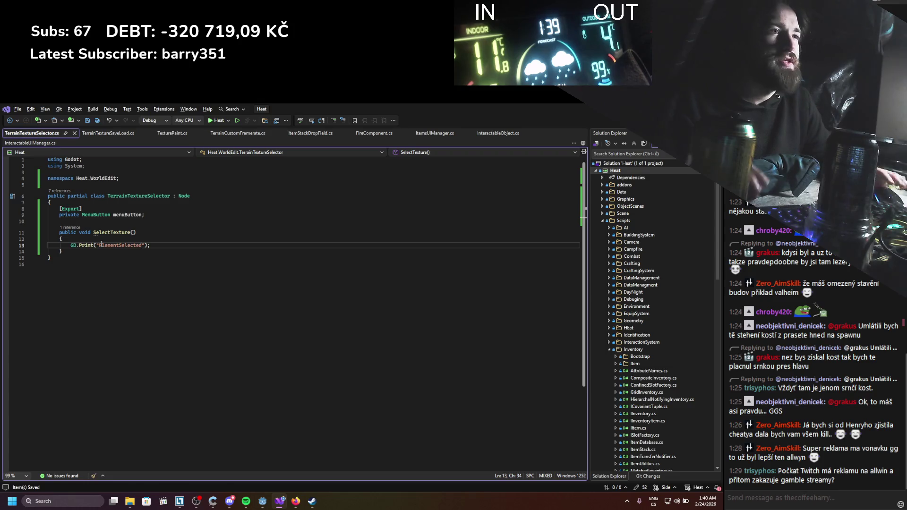
key(alt+Tab)
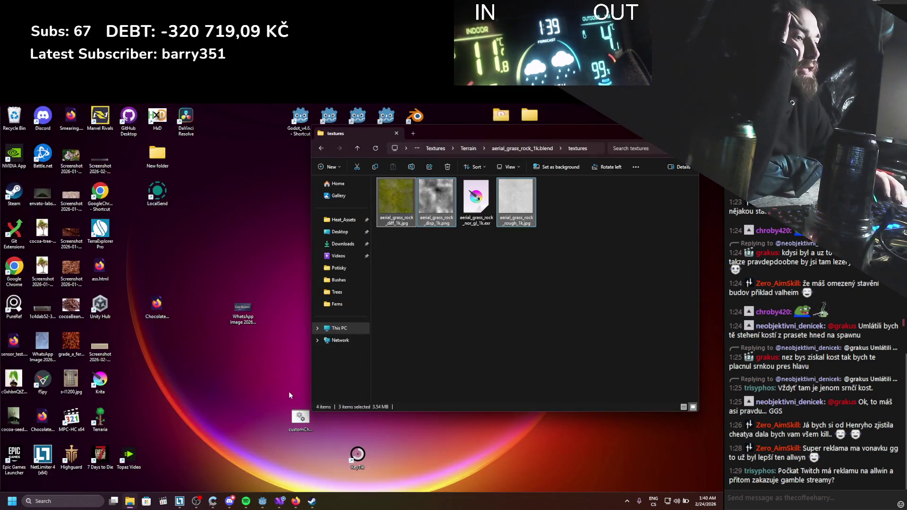
Switch back to Godot and build the C# project with the hammer Build button
click(262, 502)
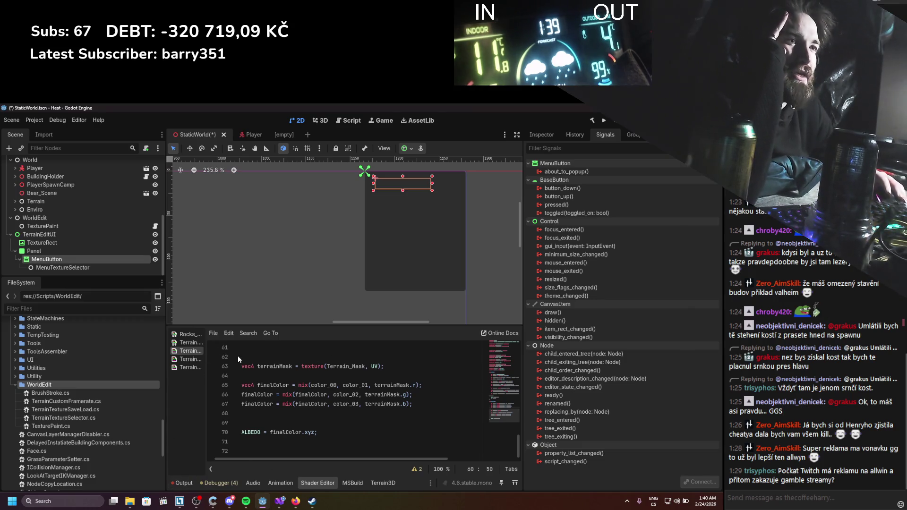
click(592, 120)
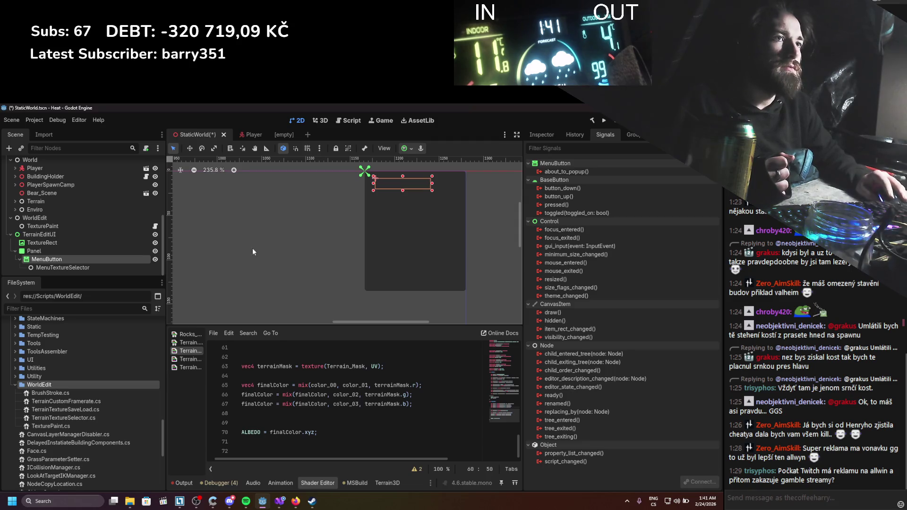
Enter the MenuButton's label text 'Selected Texture' in the Inspector
click(538, 134)
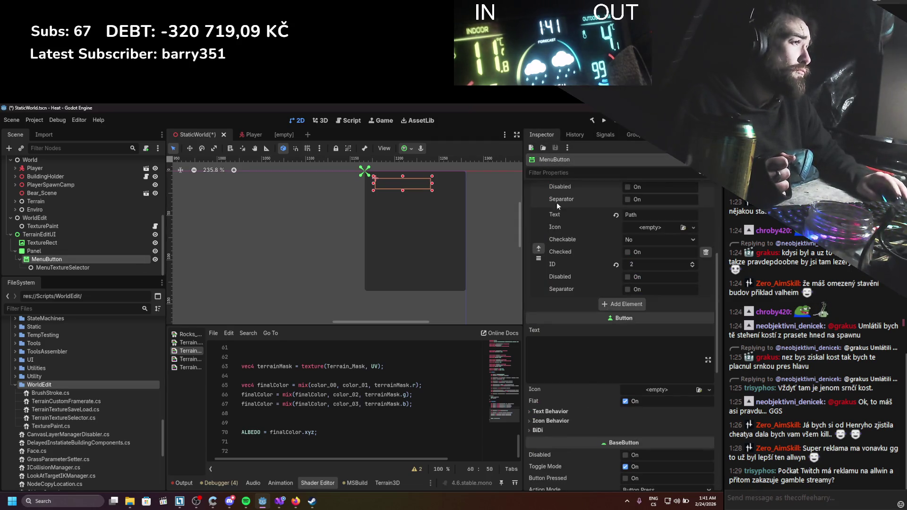
scroll(321, 228, up, 10)
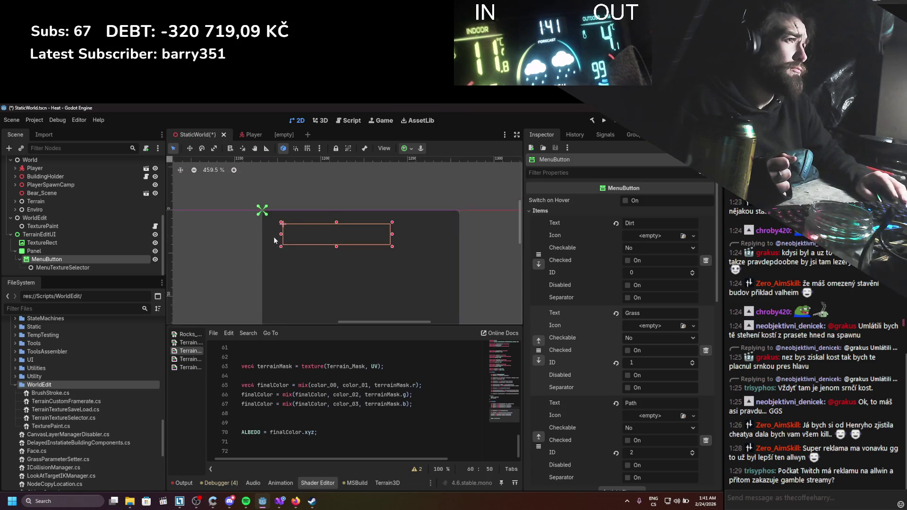
scroll(333, 239, down, 6)
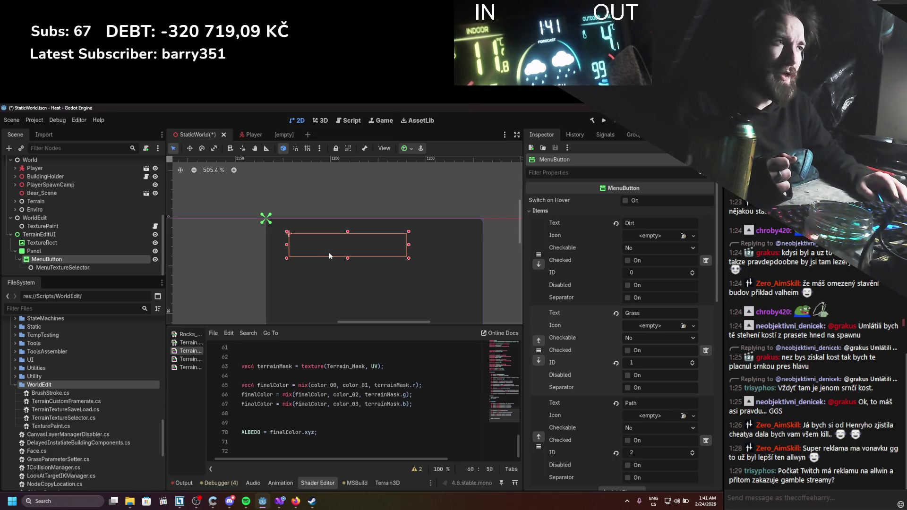
scroll(330, 252, down, 5)
scroll(358, 238, down, 1)
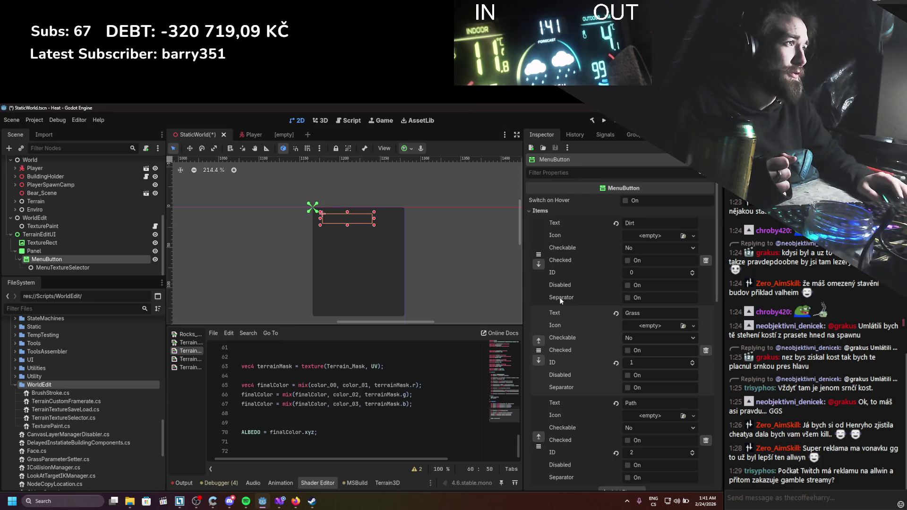
click(527, 211)
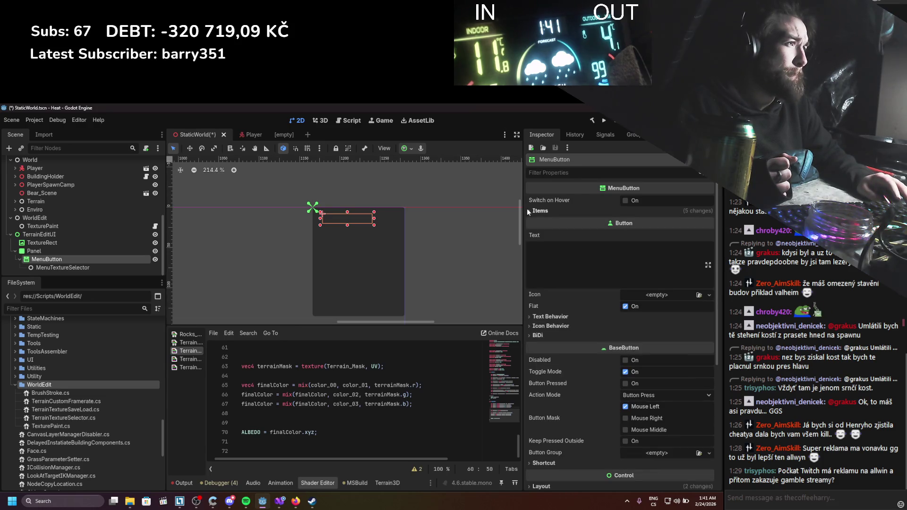
click(560, 265)
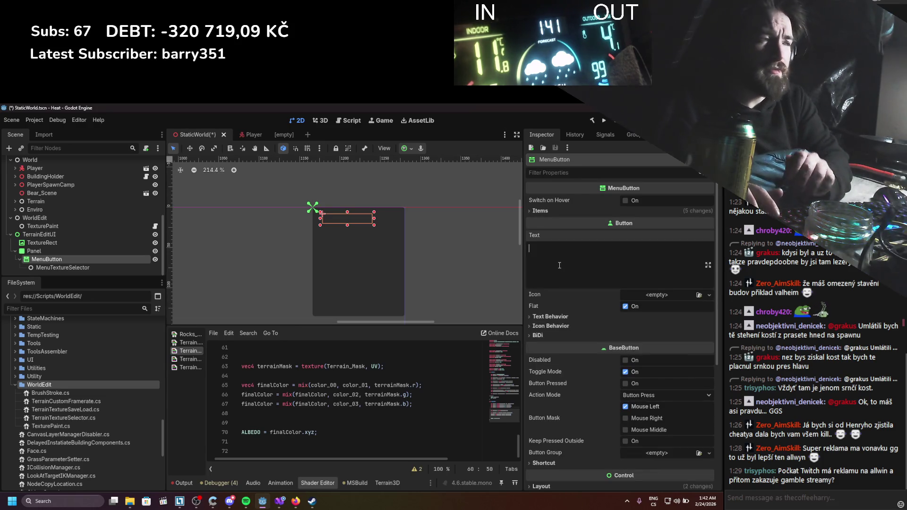
text(Skee)
key(BackSpace)
key(BackSpace)
key(BackSpace)
text(e)
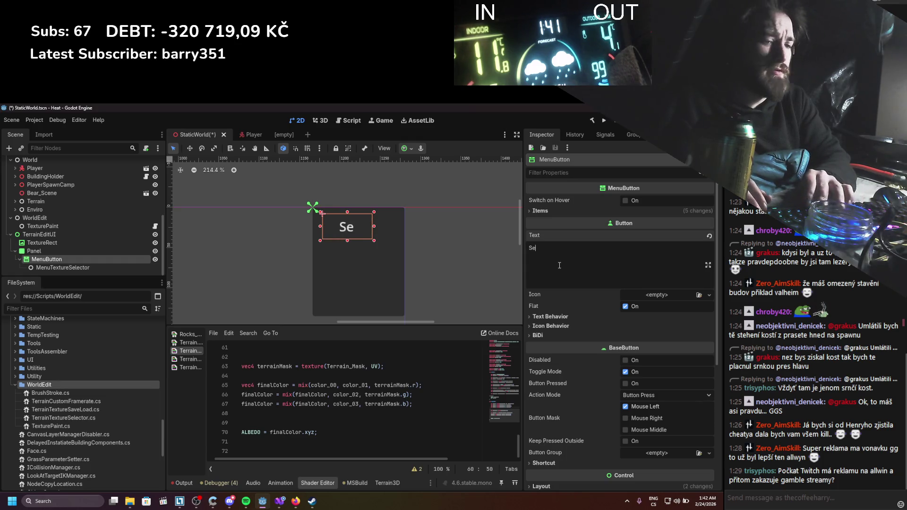
text(lectedTExture)
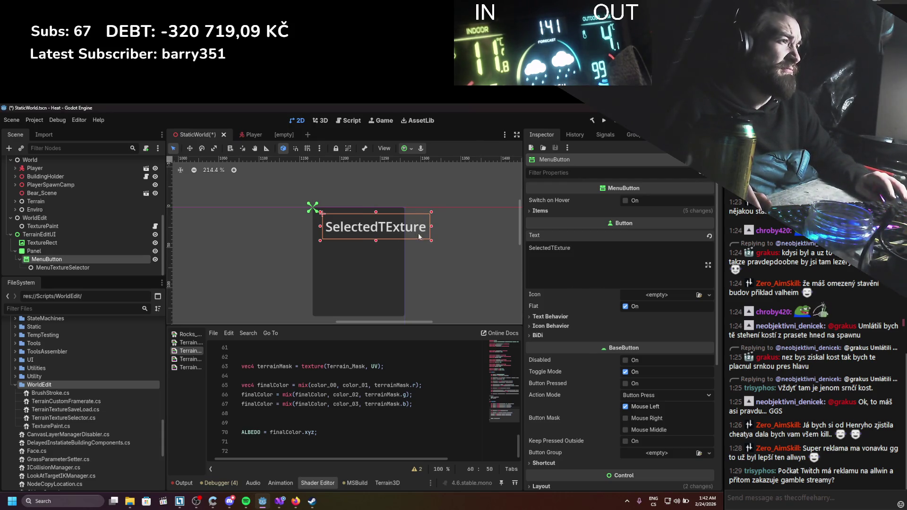
Override the button's font size to 9 px, shrink its box to fit, and save the scene
click(546, 320)
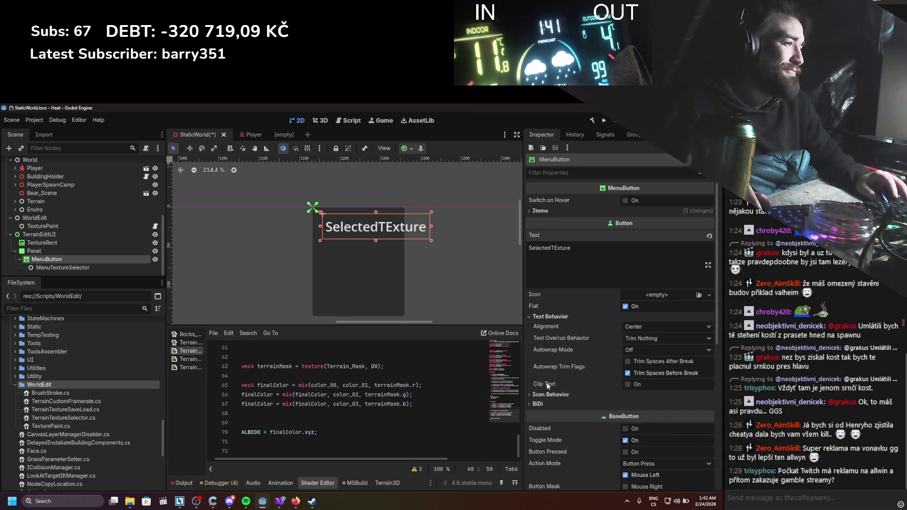
scroll(549, 397, down, 3)
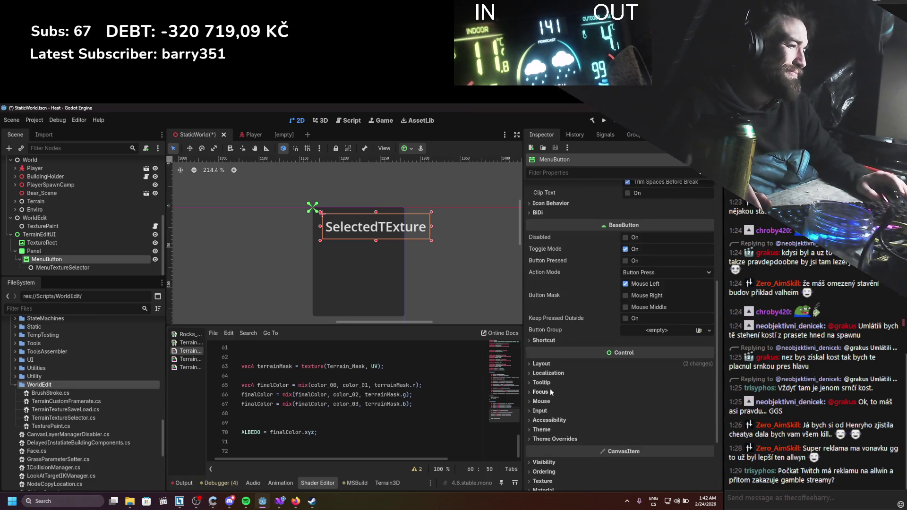
click(557, 440)
scroll(562, 425, down, 3)
click(550, 332)
click(542, 342)
drag(639, 342, 616, 341)
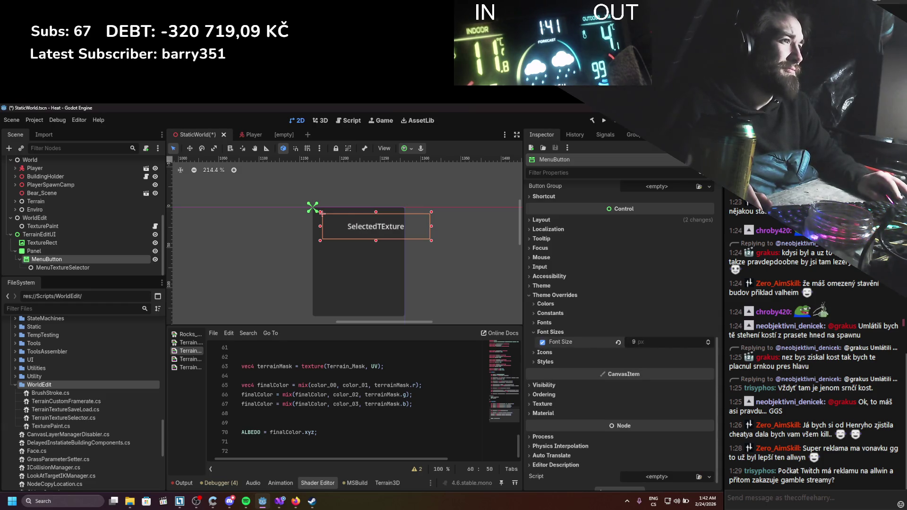
drag(431, 241, 399, 232)
key(ctrl+s)
Correct the wrongly capitalised E in the label to lowercase and save again
scroll(609, 312, up, 6)
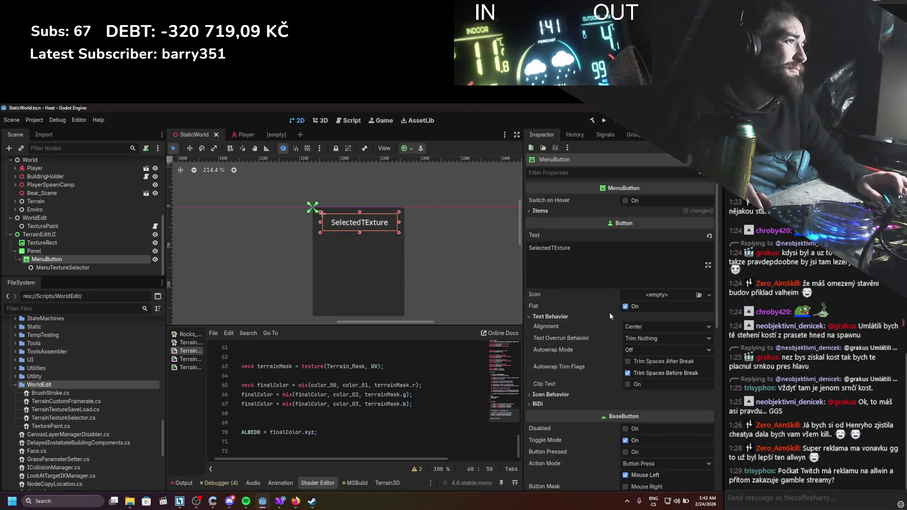
click(590, 250)
click(557, 247)
key(Delete)
text(e)
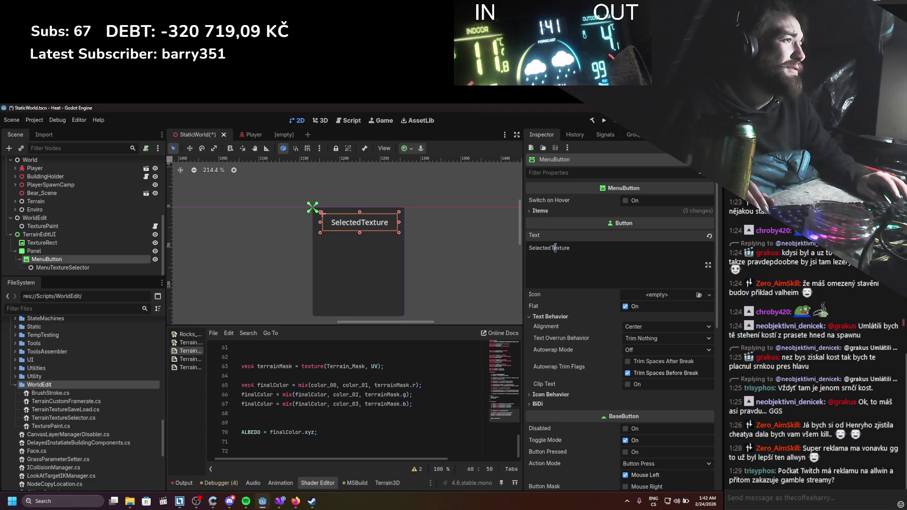
key(ctrl+s)
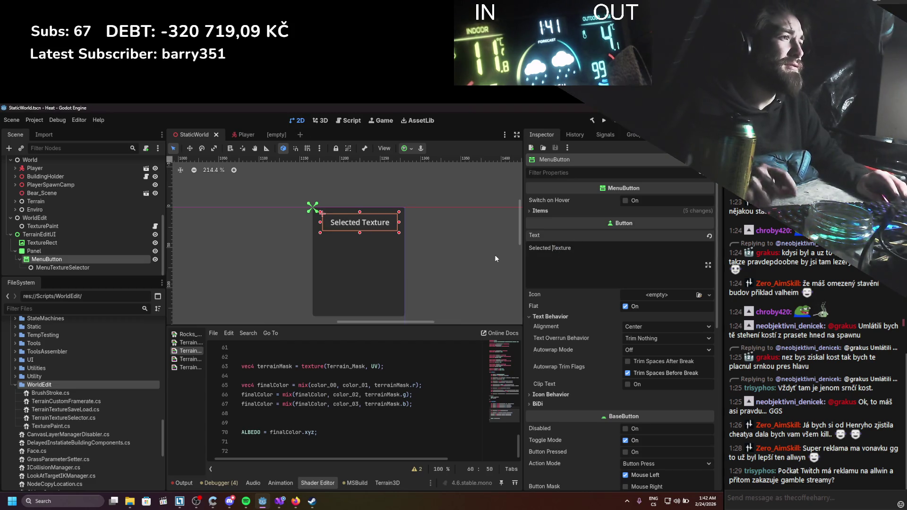
Display the MenuButton's signals in the Signals panel
scroll(456, 273, down, 3)
scroll(466, 240, up, 2)
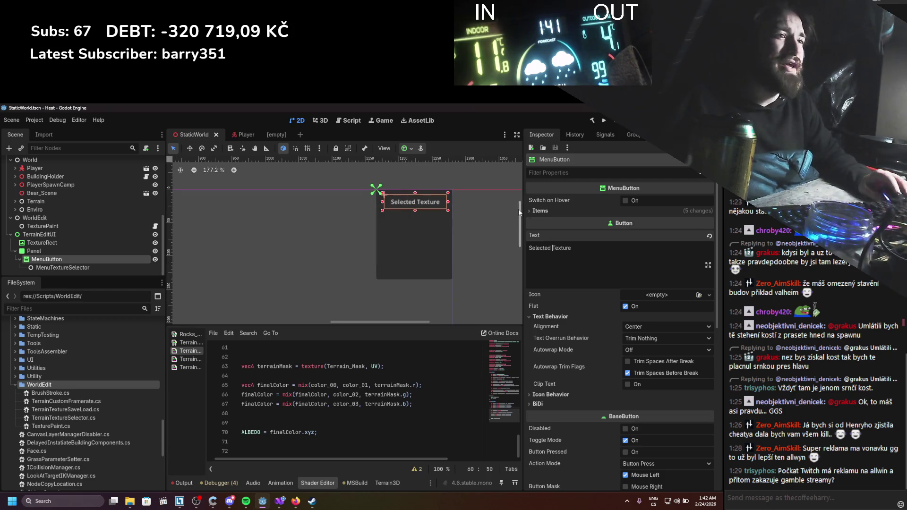
click(581, 137)
click(606, 134)
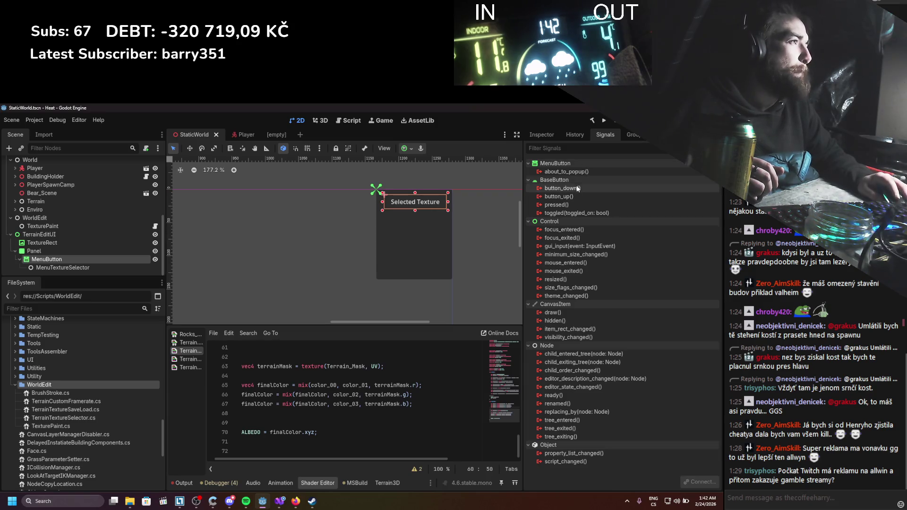